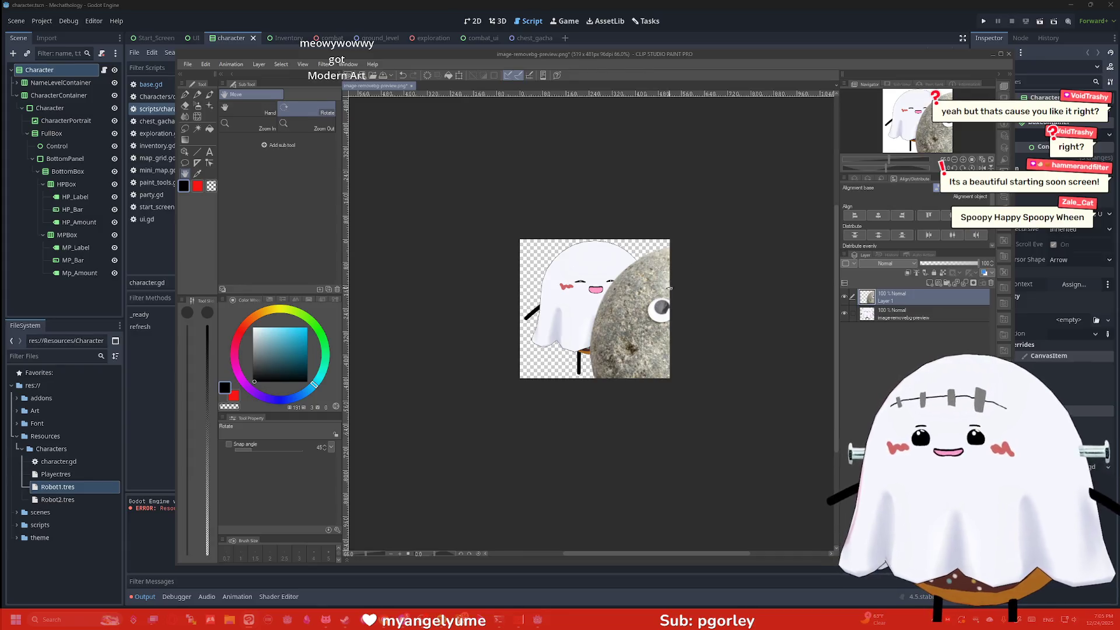
# Step: Free Transform the googly-eyed rock down onto the ghost's body, commit it, and start a screen snip
pyautogui.click(185, 152)
pyautogui.moveTo(648, 307)
pyautogui.mouseDown()
pyautogui.moveTo(538, 308)
pyautogui.moveTo(585, 308)
pyautogui.mouseUp()
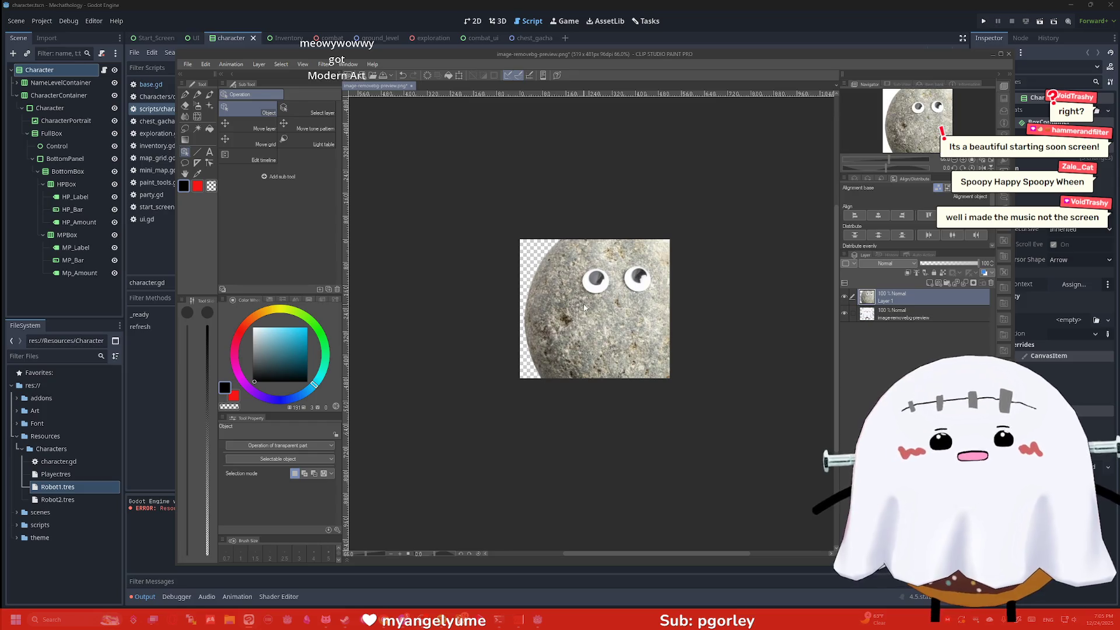
pyautogui.rightClick(601, 311)
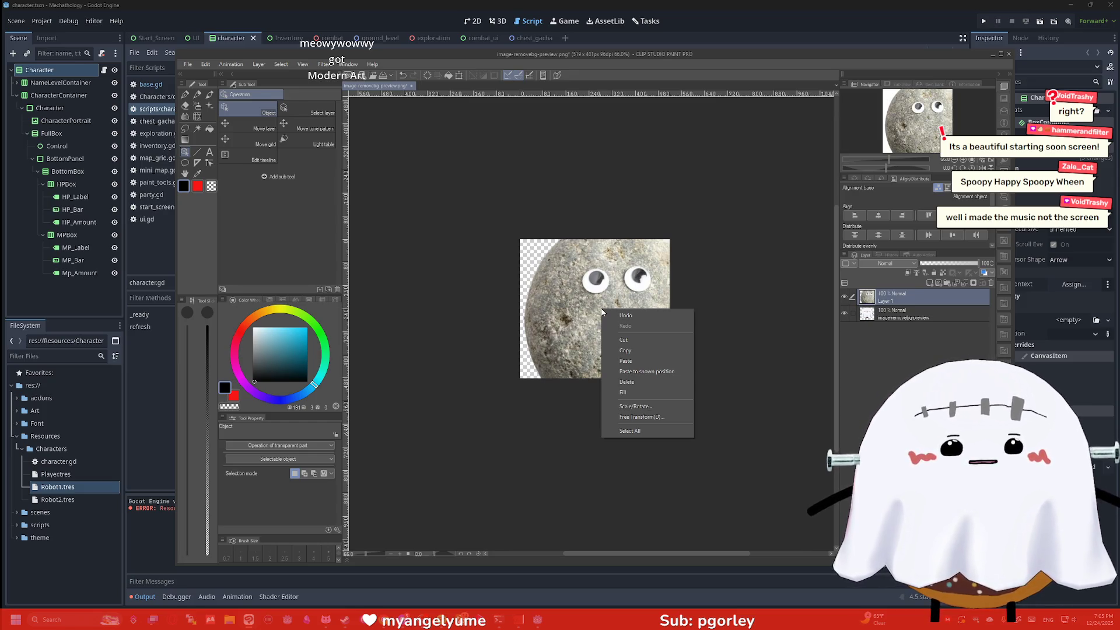
pyautogui.click(636, 407)
pyautogui.moveTo(560, 274)
pyautogui.mouseDown()
pyautogui.moveTo(635, 319)
pyautogui.moveTo(579, 255)
pyautogui.moveTo(549, 246)
pyautogui.mouseUp()
pyautogui.press('Return')
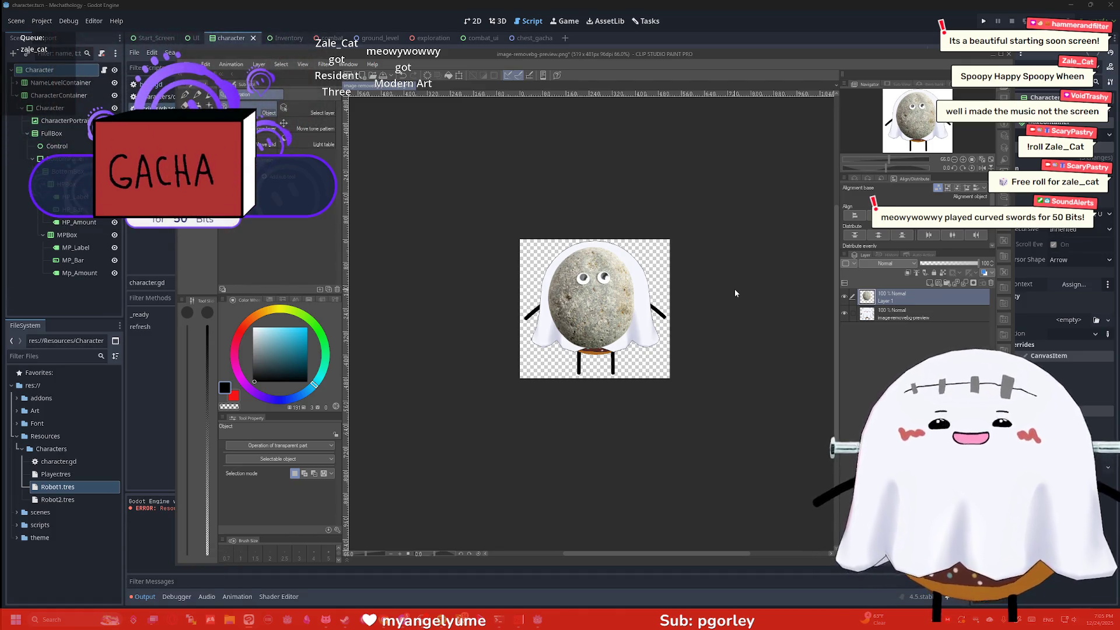
pyautogui.press('super+shift+s')
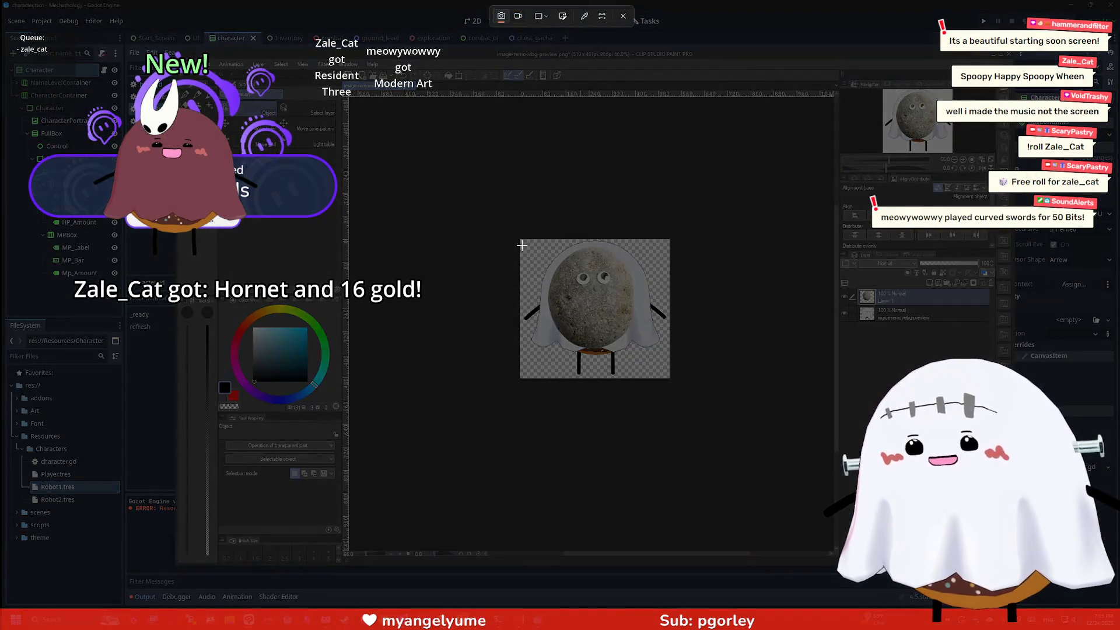
# Step: Capture the finished rock-in-ghost-sheet image from its top-left to bottom-right corner
pyautogui.moveTo(521, 241)
pyautogui.mouseDown()
pyautogui.moveTo(625, 318)
pyautogui.moveTo(670, 378)
pyautogui.mouseUp()
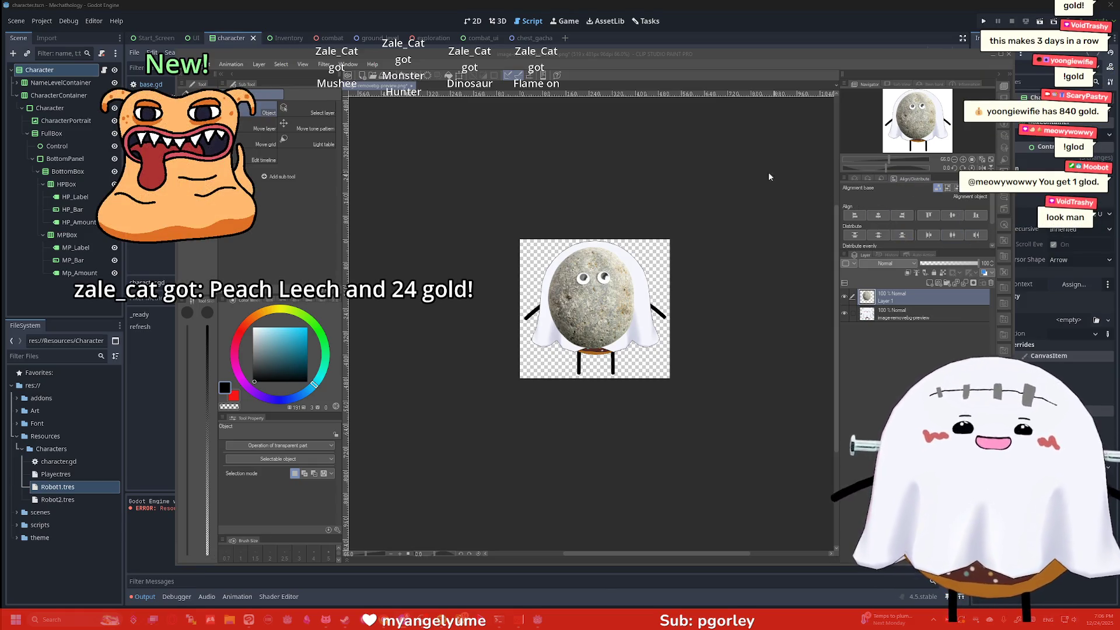
# Step: Close Clip Studio Paint without saving and run the Godot project to show the three-portrait battle
pyautogui.click(1008, 56)
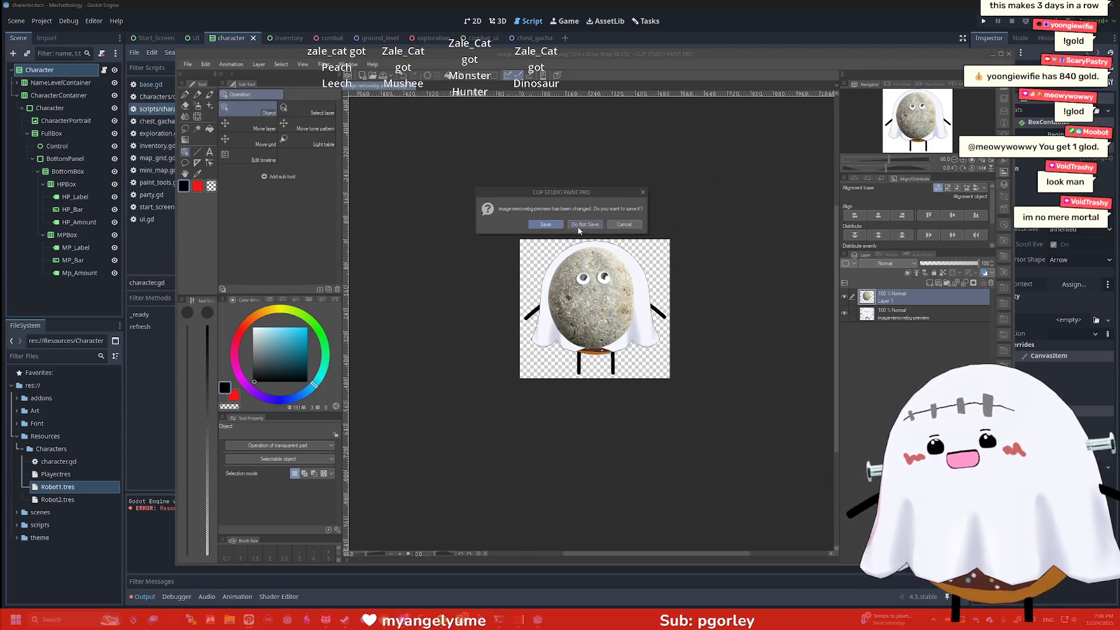
pyautogui.click(583, 232)
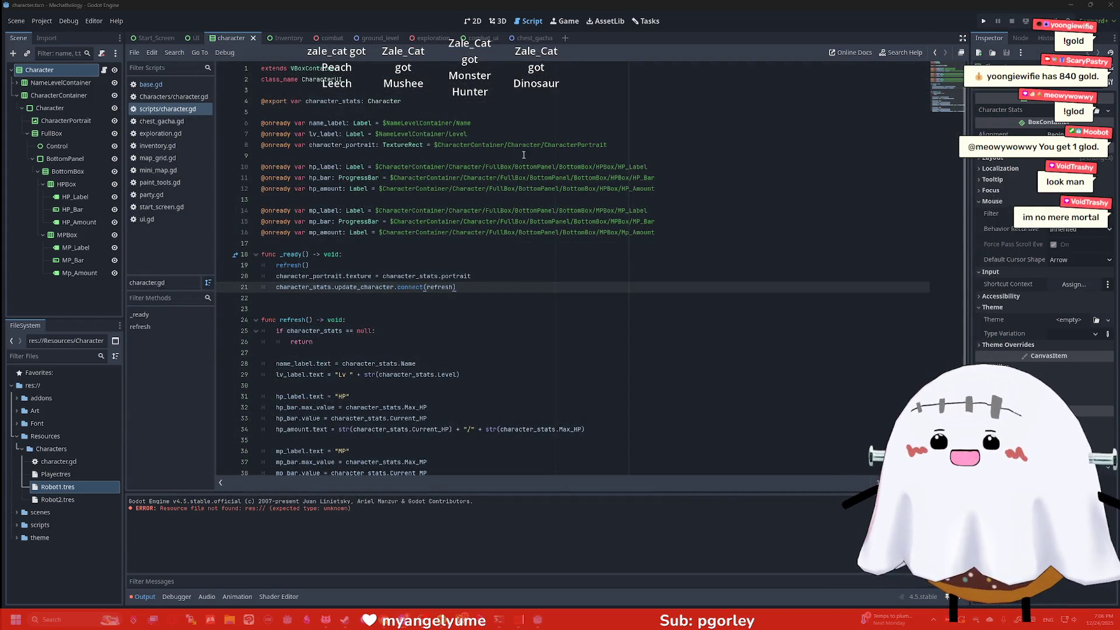
pyautogui.click(650, 298)
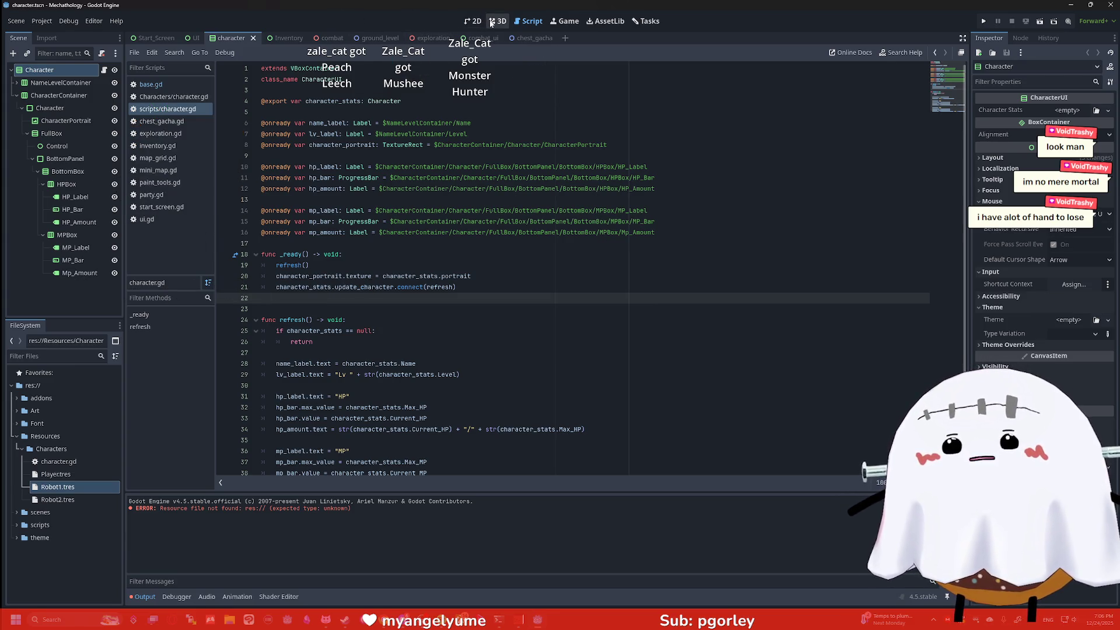
pyautogui.click(983, 22)
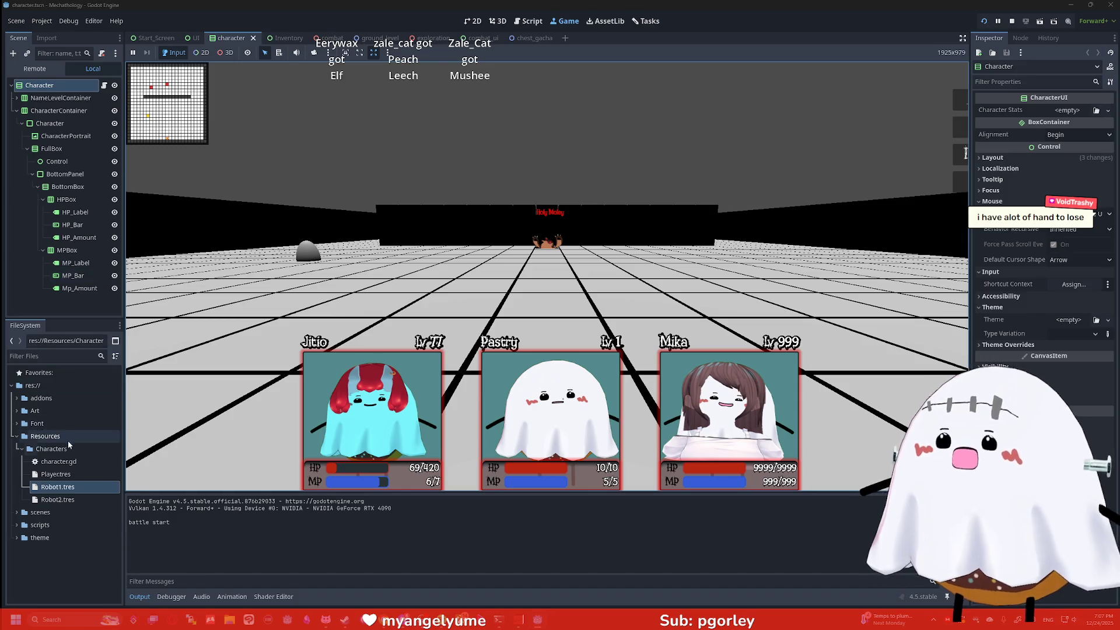
# Step: View Robot1.tres stats in the Inspector (level 77, 420 max HP, 69 HP, 7 MP), then refocus the game
pyautogui.click(79, 489)
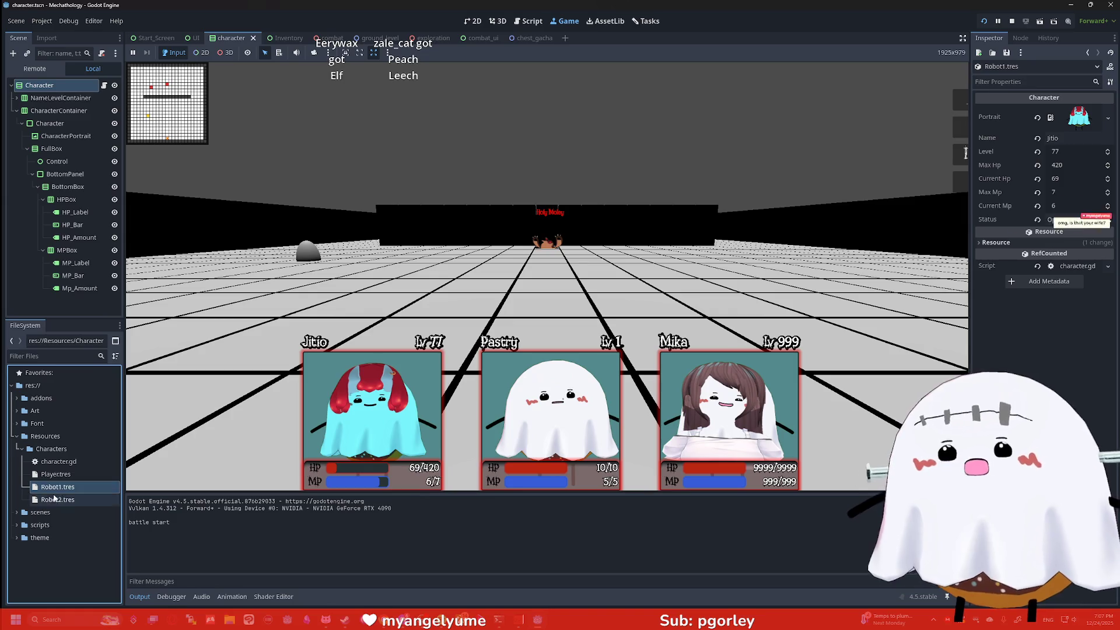
pyautogui.click(266, 385)
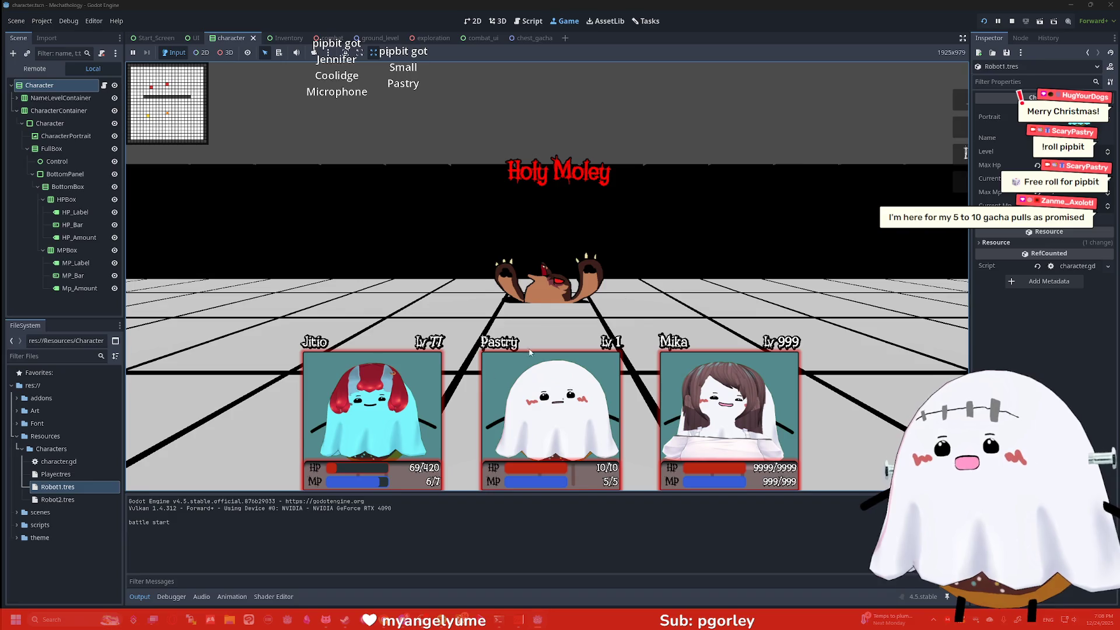
# Step: Open the combat scene and try the chicken_mugget and Eepy Pastry images on the enemy Sprite3D
pyautogui.click(17, 413)
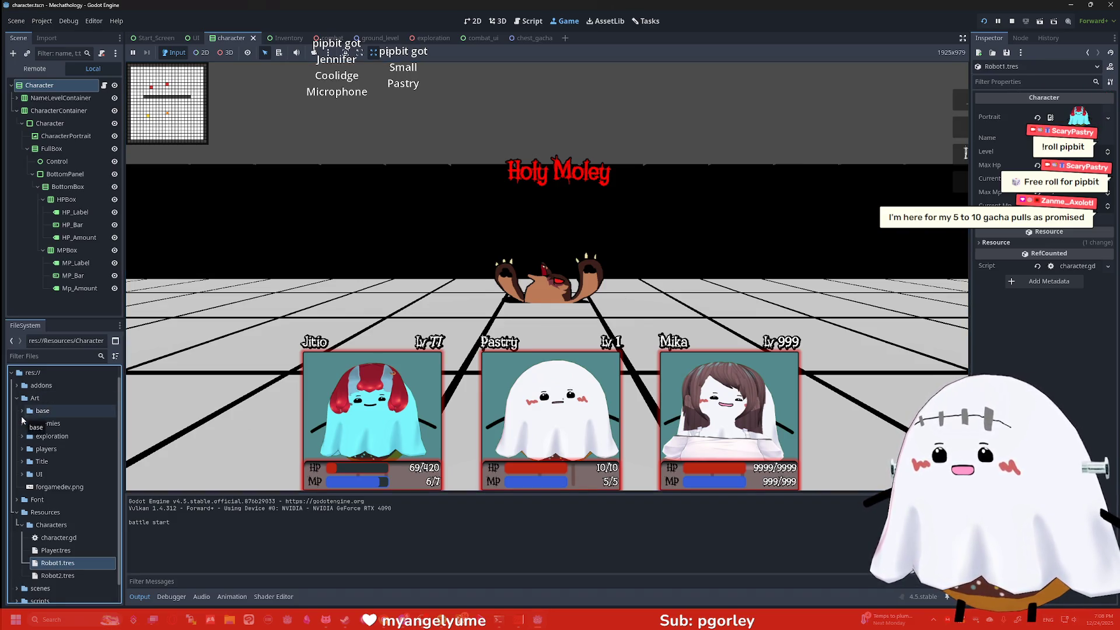
pyautogui.click(22, 423)
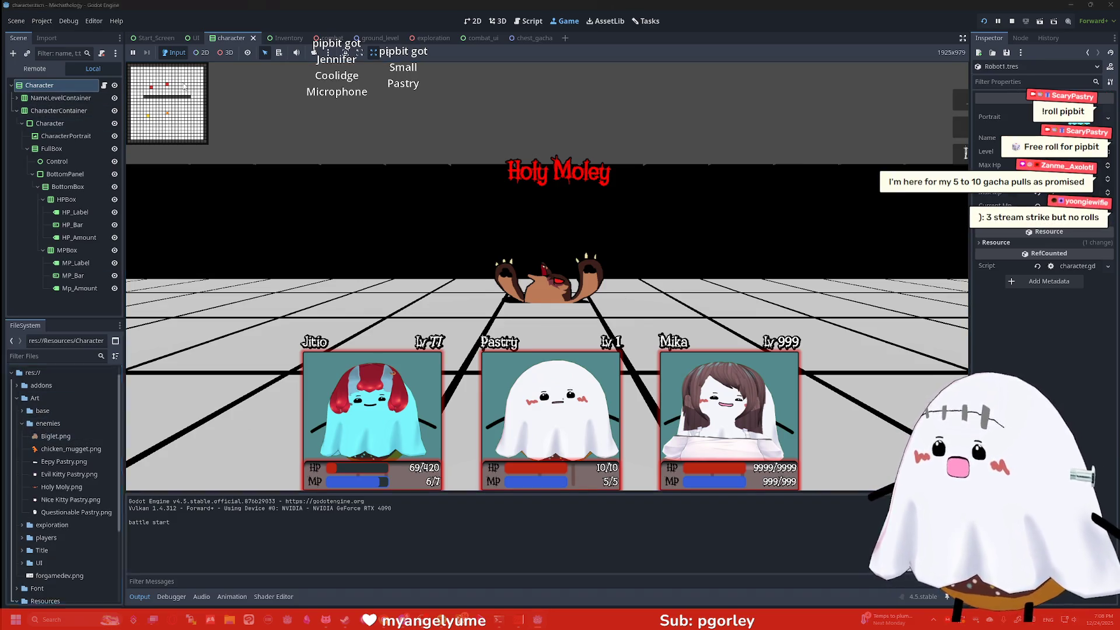
pyautogui.click(321, 38)
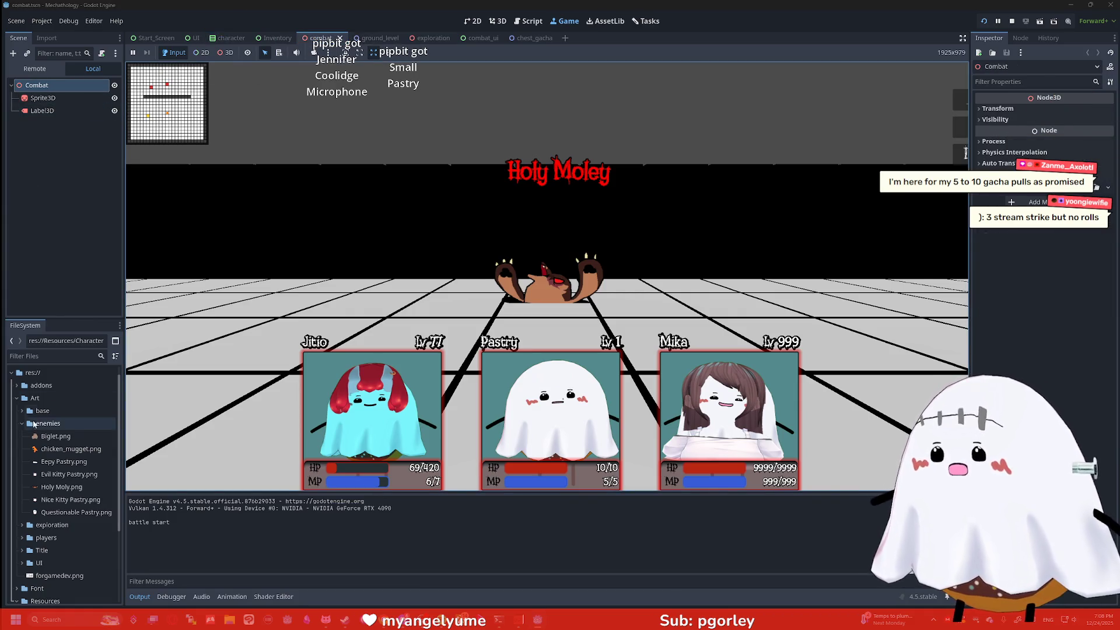
pyautogui.moveTo(53, 451); pyautogui.dragTo(44, 100)
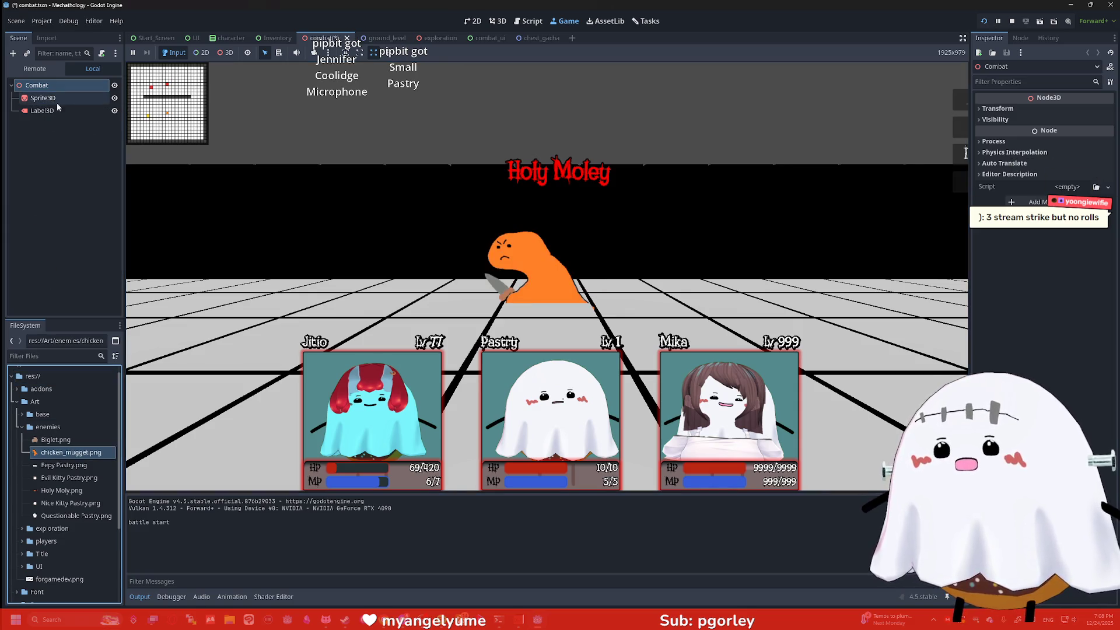
pyautogui.moveTo(58, 466); pyautogui.dragTo(45, 99)
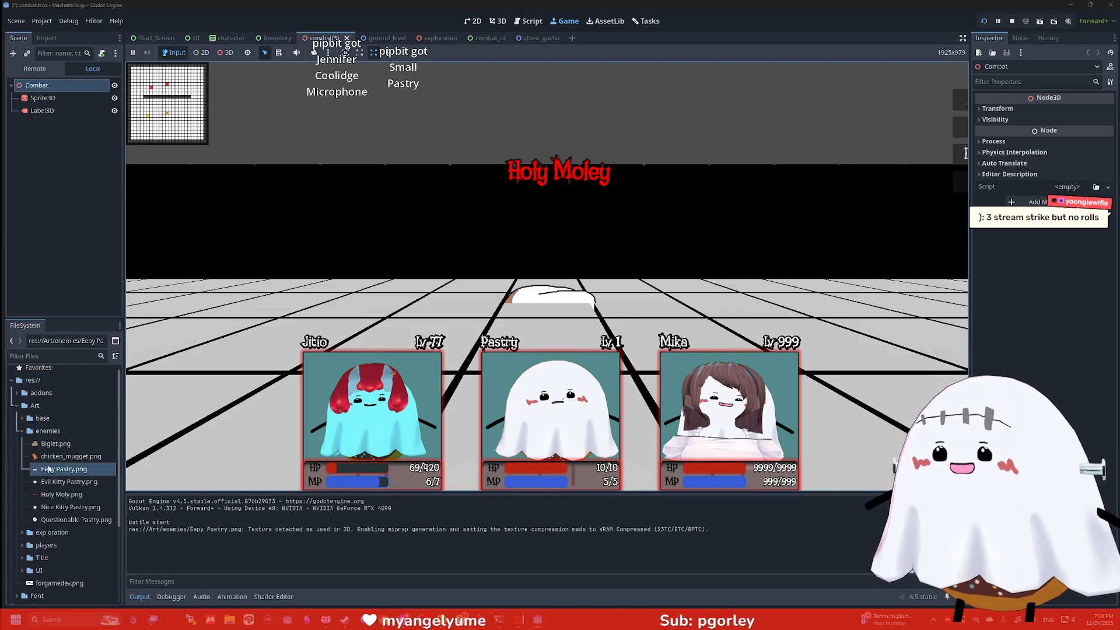
# Step: Raise the combat group slightly in 3D, save, and switch the enemy sprite to Evil Kitty Pastry
pyautogui.click(497, 21)
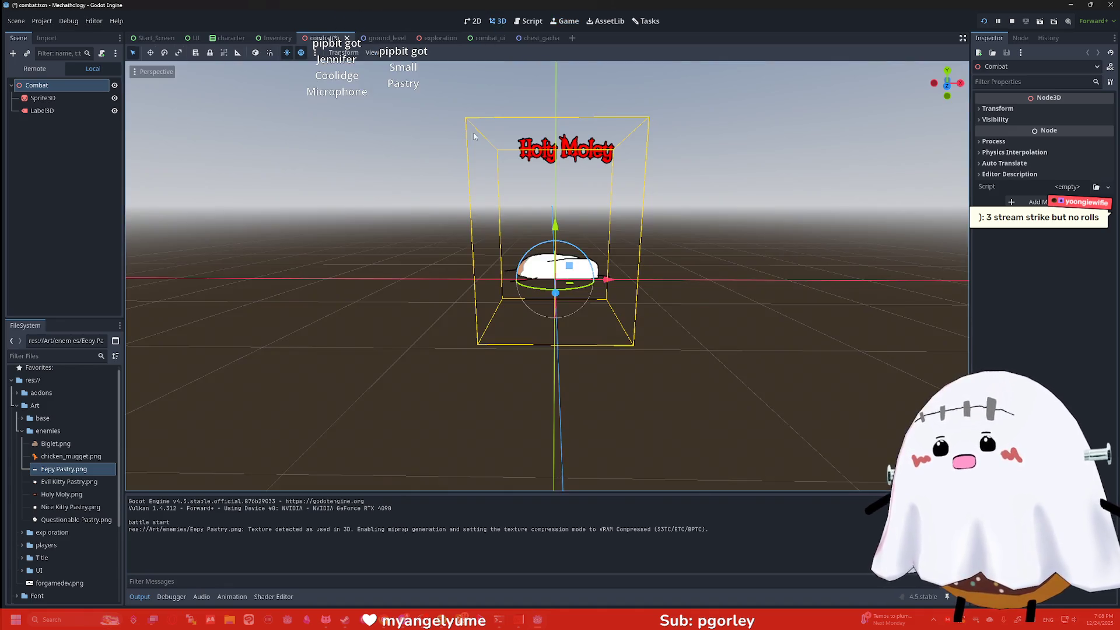
pyautogui.moveTo(555, 225); pyautogui.dragTo(555, 198)
pyautogui.hotkey('ctrl', 's')
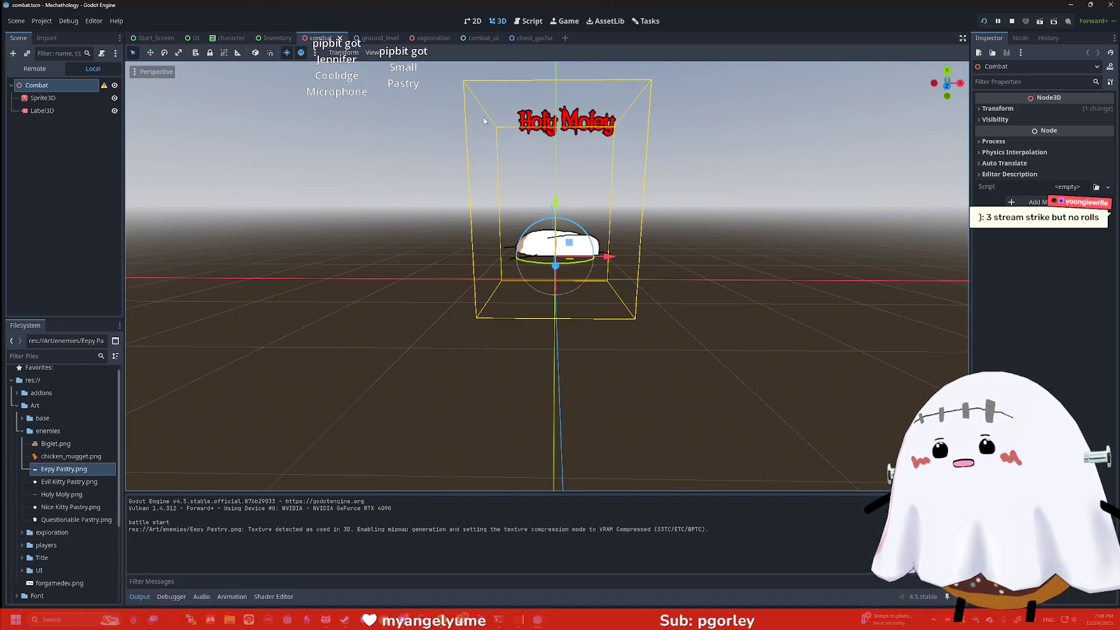
pyautogui.click(564, 21)
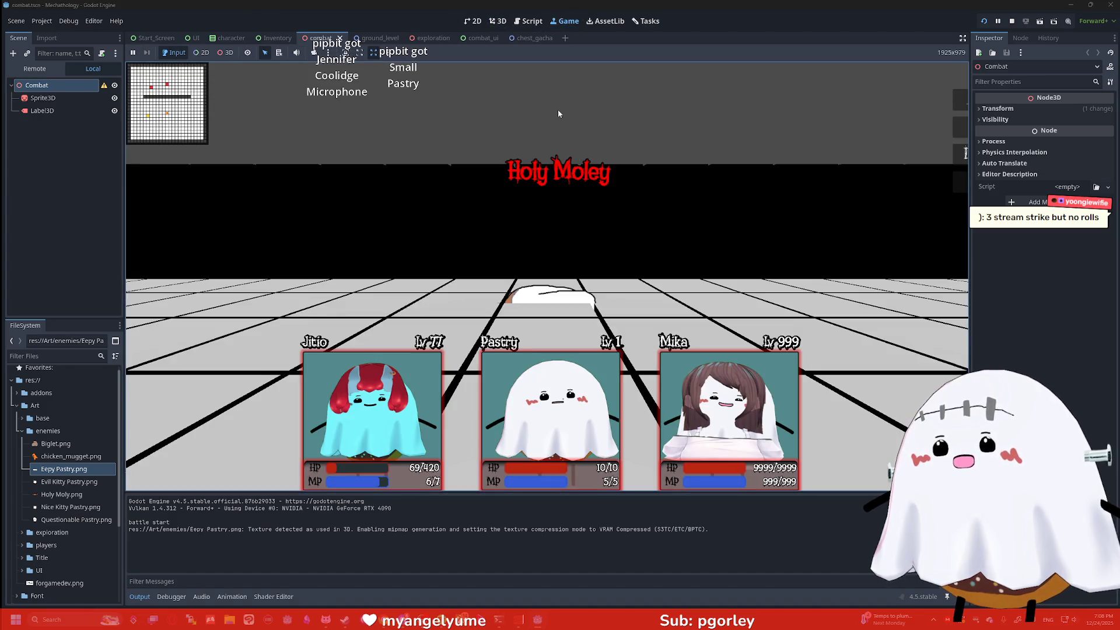
pyautogui.moveTo(69, 482)
pyautogui.mouseDown()
pyautogui.moveTo(50, 87)
pyautogui.moveTo(49, 97)
pyautogui.mouseUp()
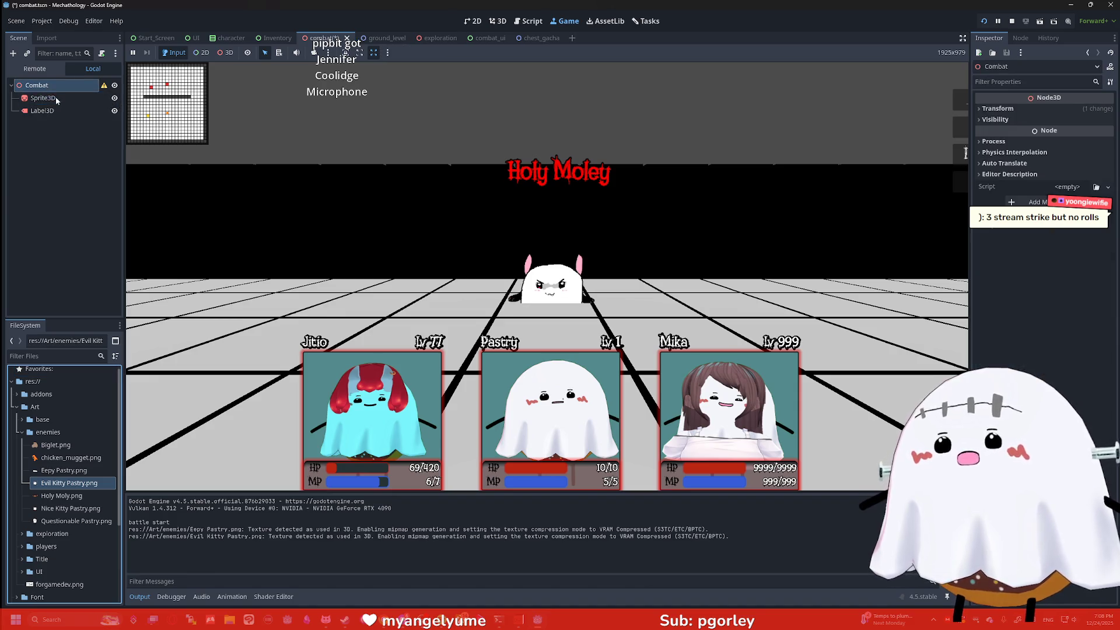
pyautogui.moveTo(71, 497); pyautogui.dragTo(891, 377)
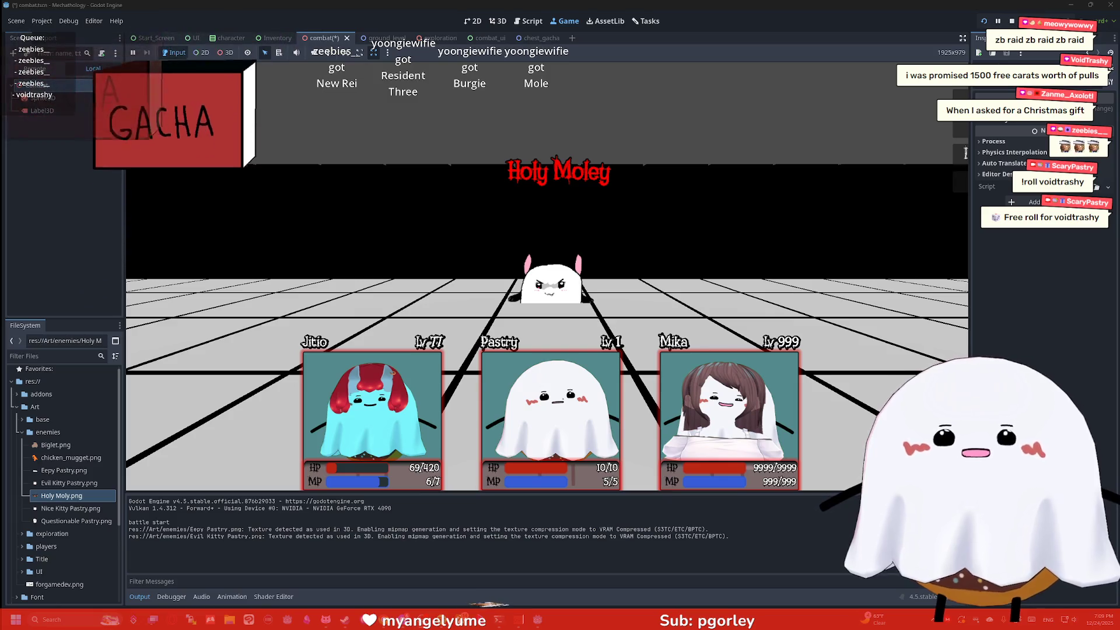
pyautogui.hotkey('alt', 'Tab')
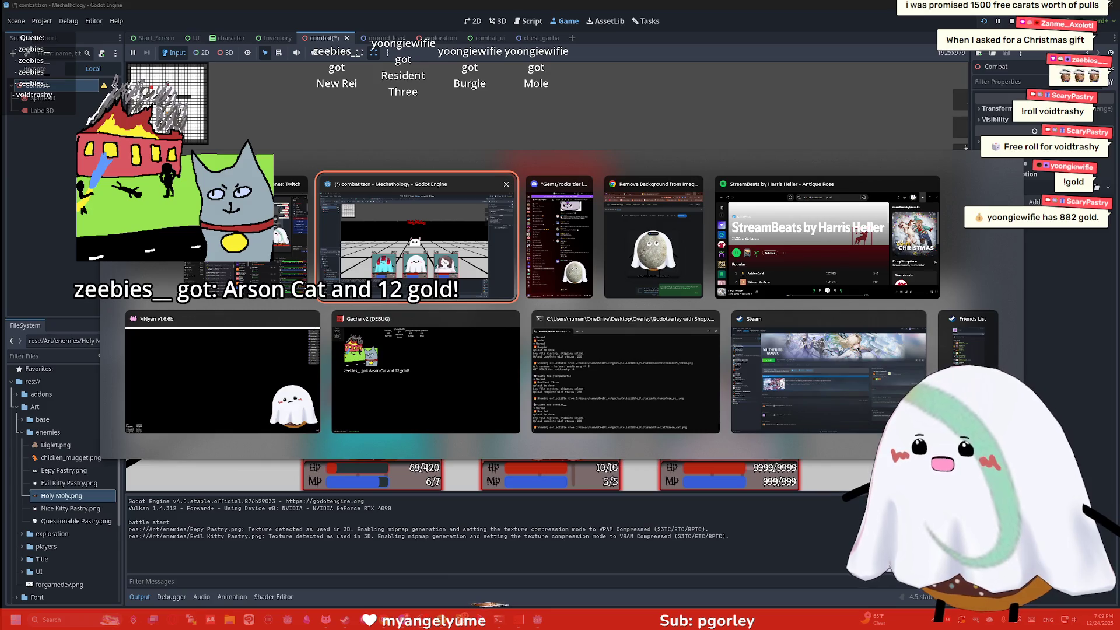
# Step: Bring up VNyan's node graph, move it top-left, enlarge it, and pan to the Double Gacha block
pyautogui.press('Tab')
pyautogui.press('Tab')
pyautogui.press('Tab')
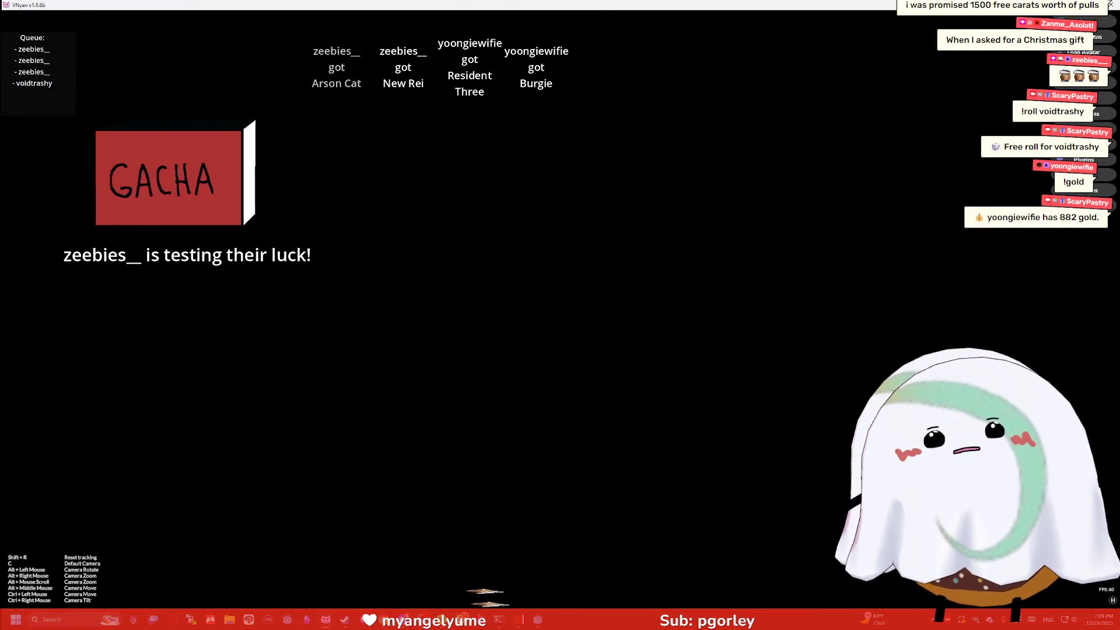
pyautogui.moveTo(608, 181); pyautogui.dragTo(363, 67)
pyautogui.moveTo(520, 348)
pyautogui.mouseDown()
pyautogui.moveTo(646, 422)
pyautogui.moveTo(693, 419)
pyautogui.mouseUp()
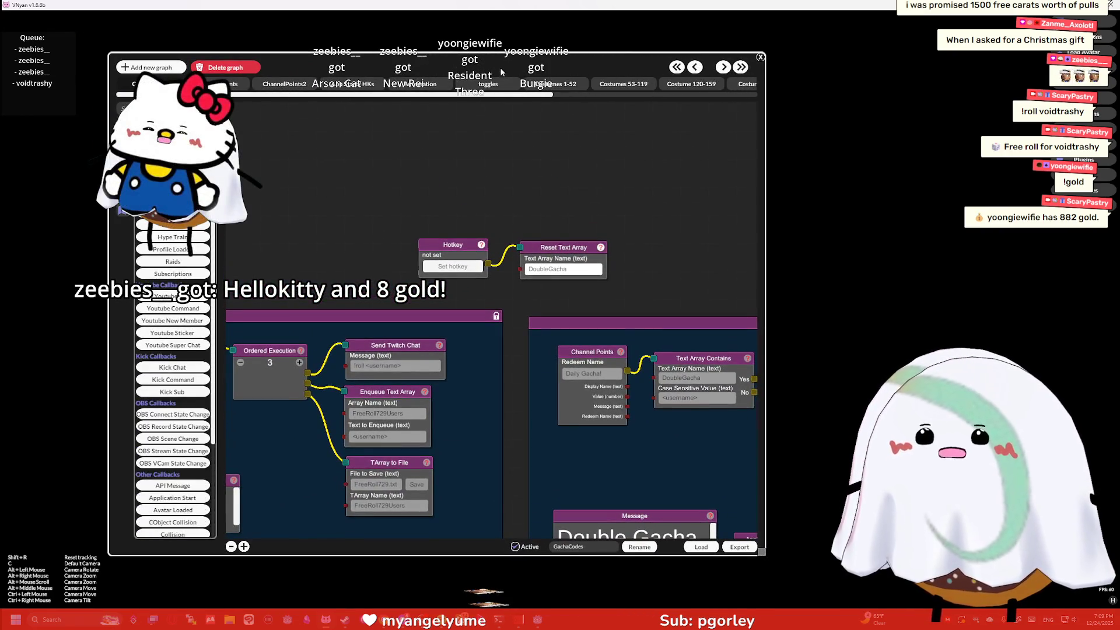
pyautogui.moveTo(501, 72); pyautogui.dragTo(457, 69)
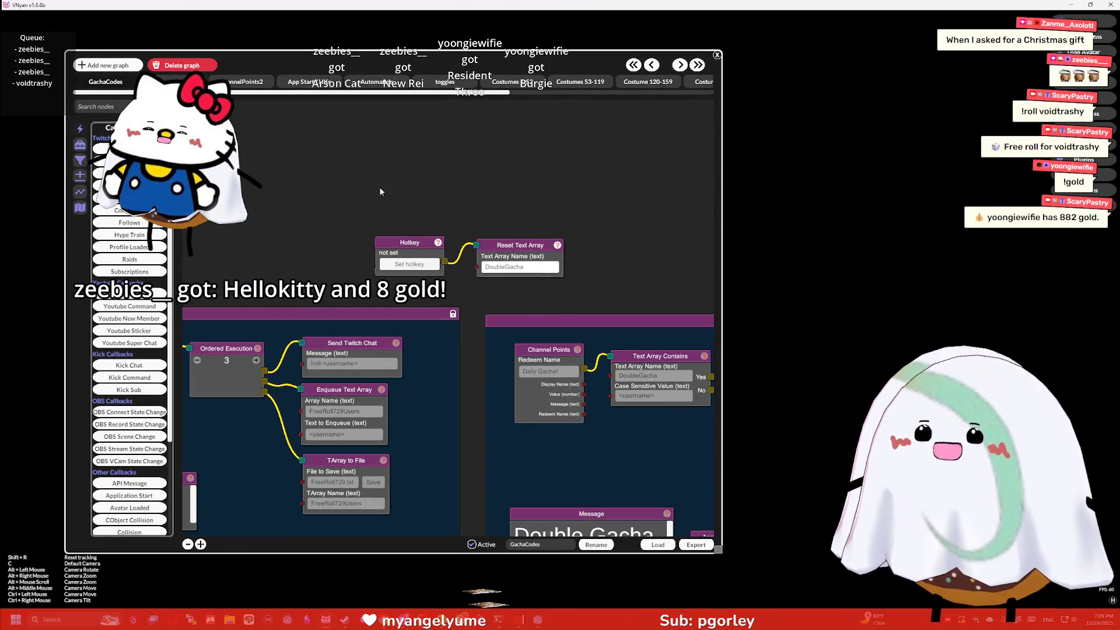
pyautogui.scroll(-3, 380, 191)
pyautogui.scroll(3, 523, 238)
pyautogui.moveTo(419, 142); pyautogui.dragTo(353, 126)
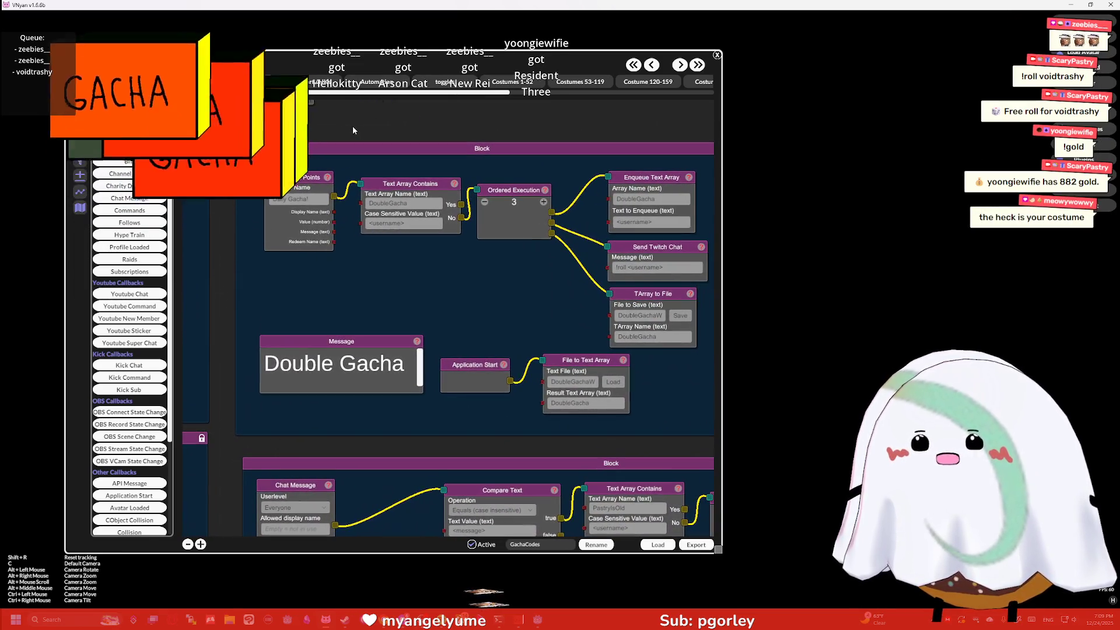
# Step: Set the Double Gacha Send Twitch Chat message to '!roll <username> 3'
pyautogui.rightClick(398, 151)
pyautogui.click(425, 161)
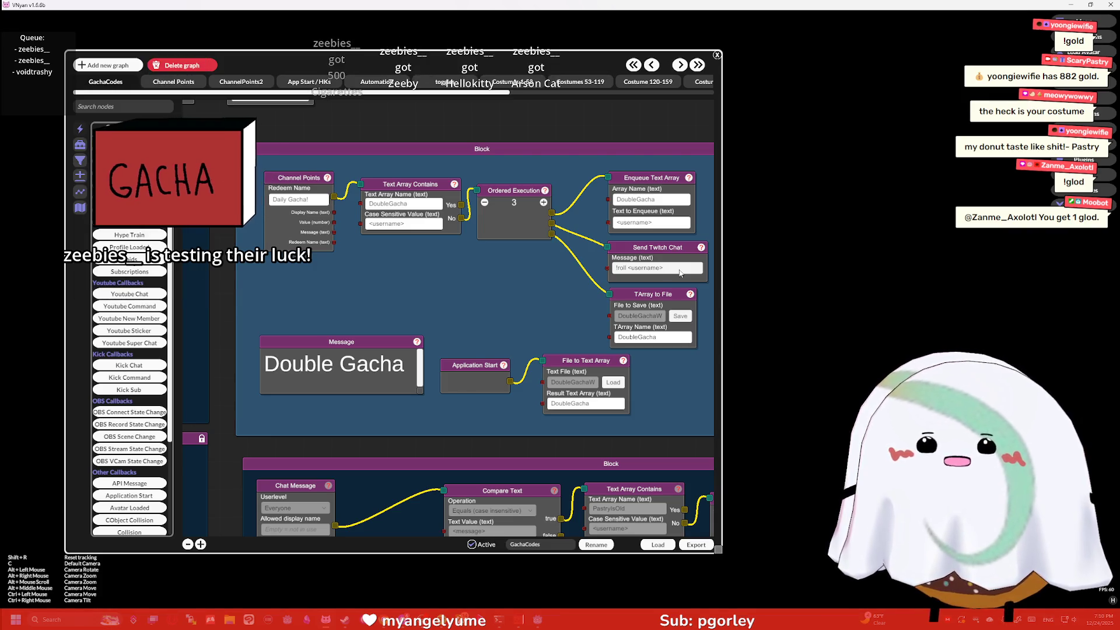
pyautogui.write(' 5')
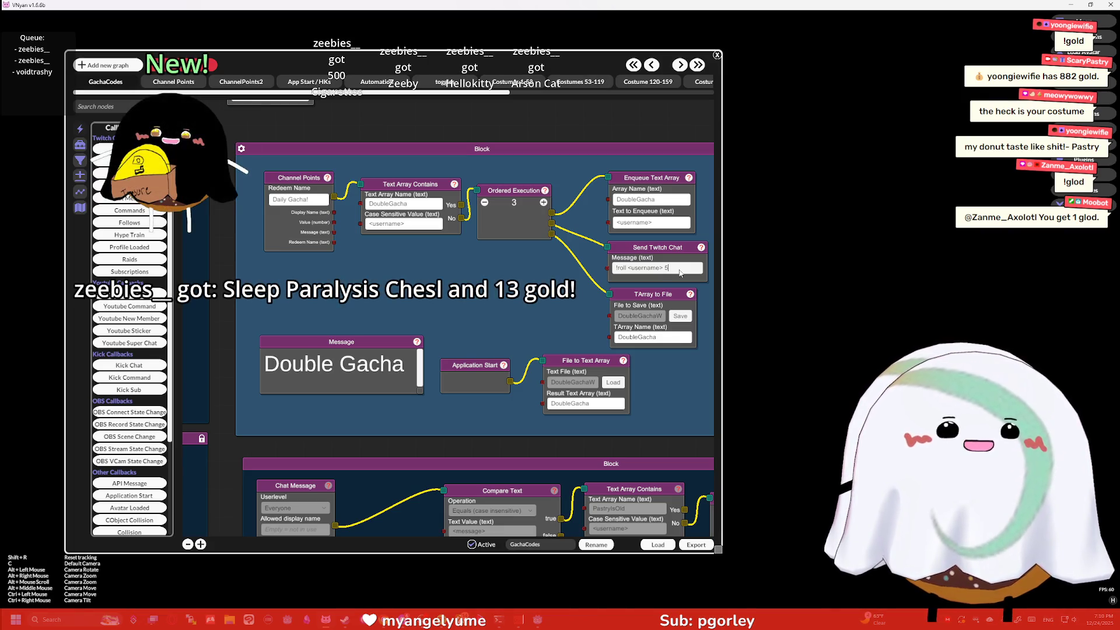
pyautogui.press('BackSpace')
pyautogui.write('3')
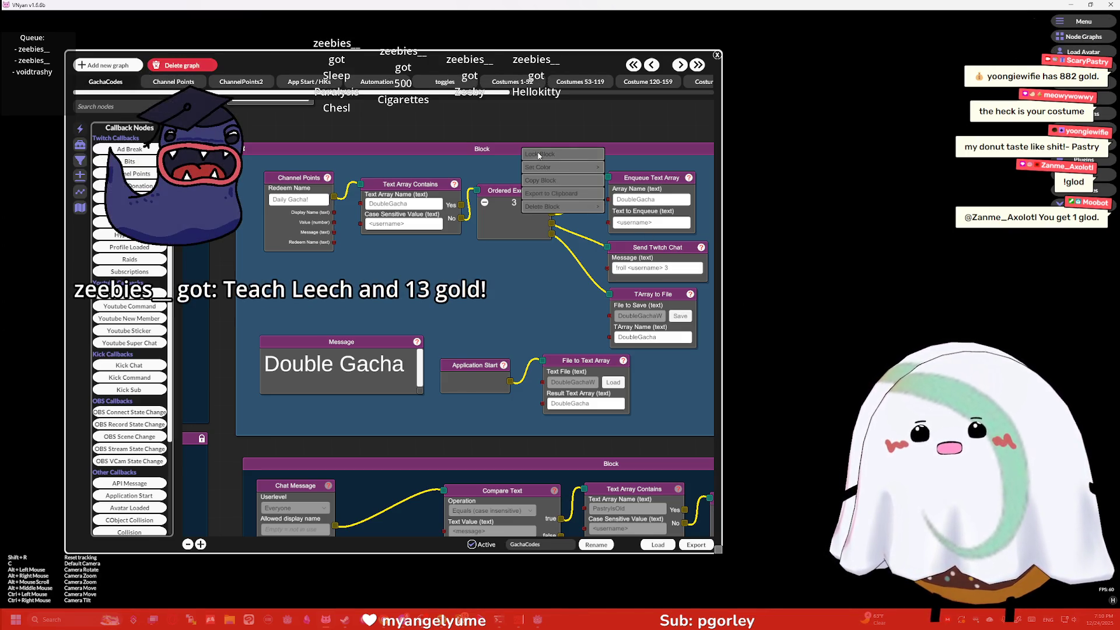
# Step: Lock the Double Gacha block after its chat message edit
pyautogui.click(539, 155)
pyautogui.moveTo(461, 128); pyautogui.dragTo(483, 160)
pyautogui.rightClick(507, 180)
pyautogui.click(522, 183)
pyautogui.click(699, 300)
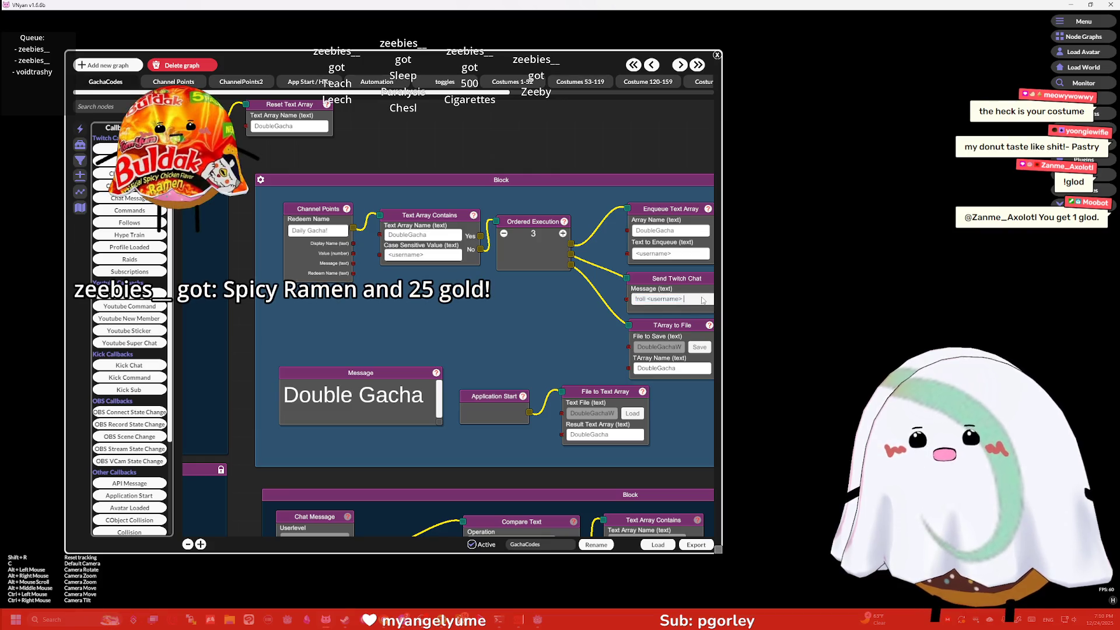
pyautogui.click(584, 190)
pyautogui.scroll(-5, 584, 314)
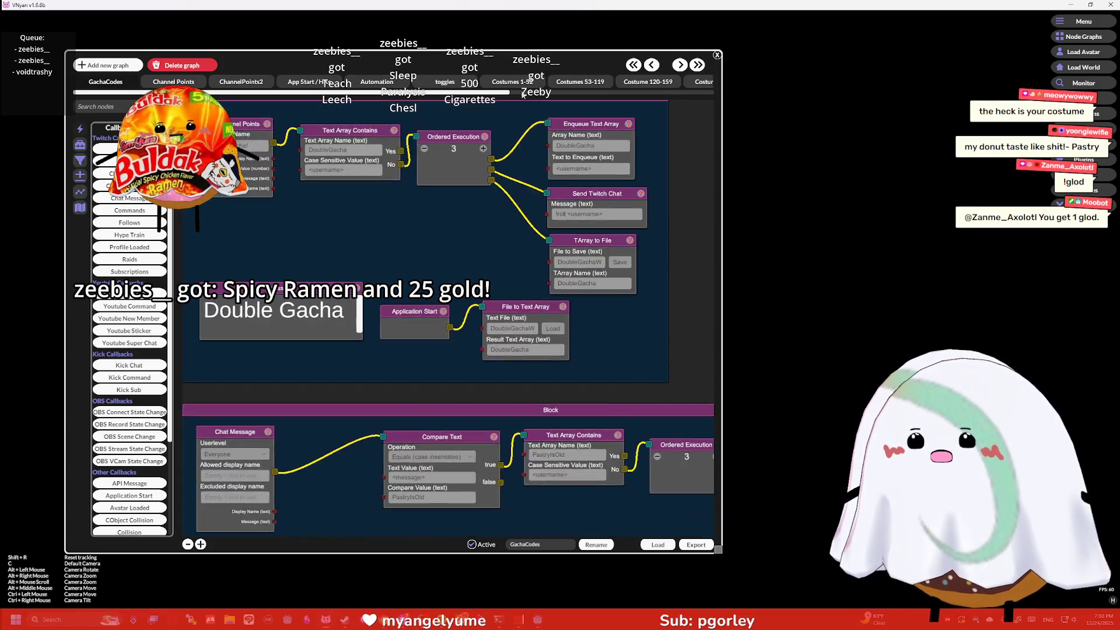
pyautogui.scroll(5, 583, 313)
pyautogui.scroll(-3, 583, 312)
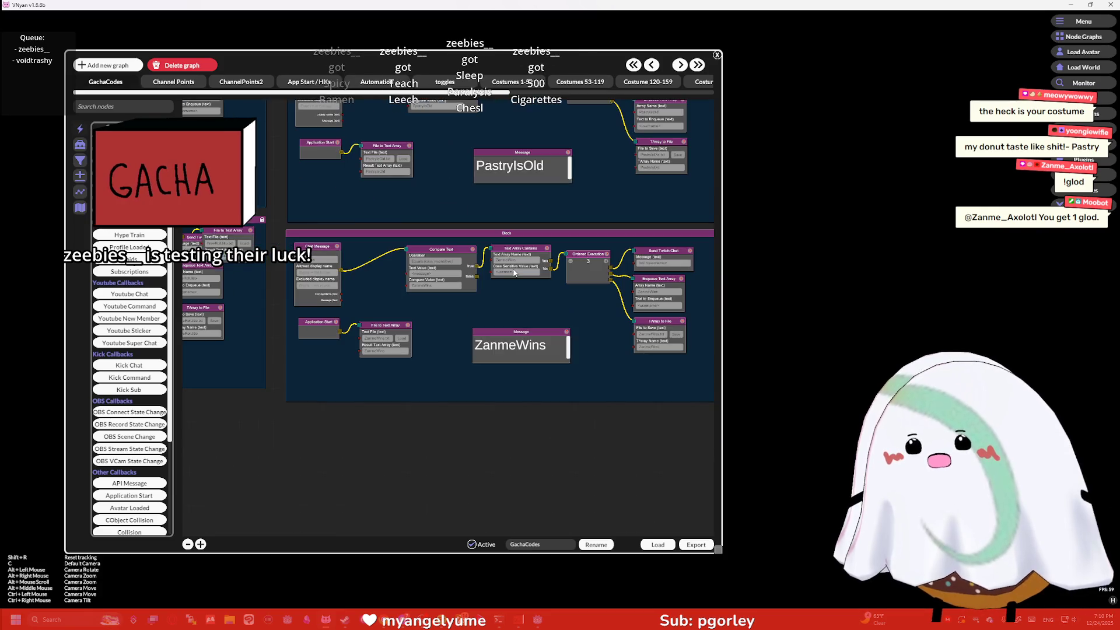
pyautogui.scroll(-4, 505, 242)
pyautogui.scroll(4, 611, 349)
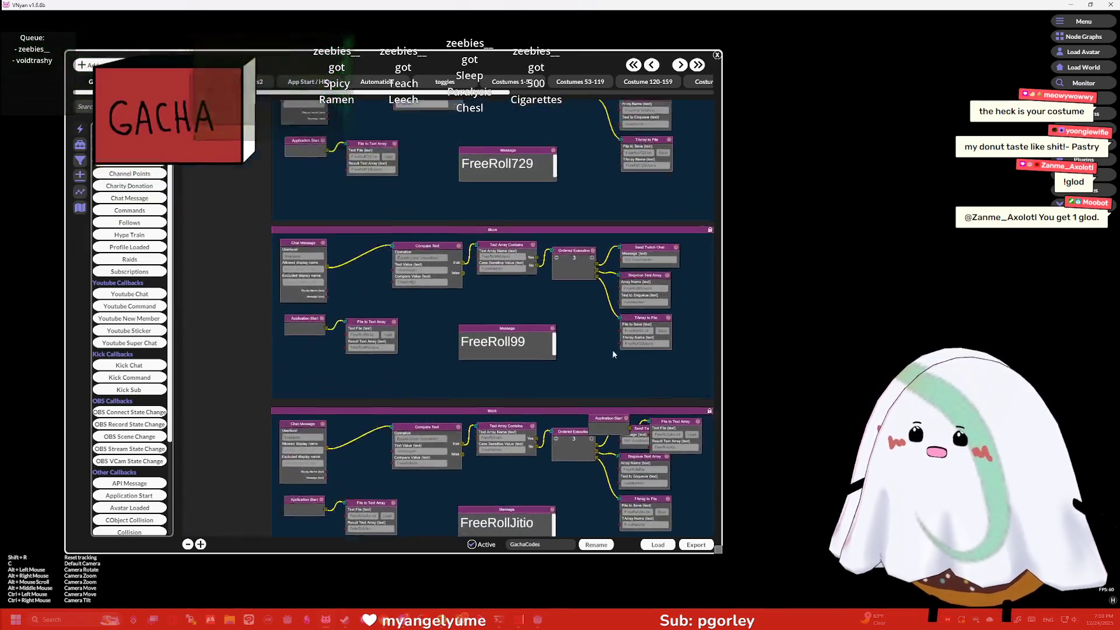
pyautogui.scroll(-5, 513, 405)
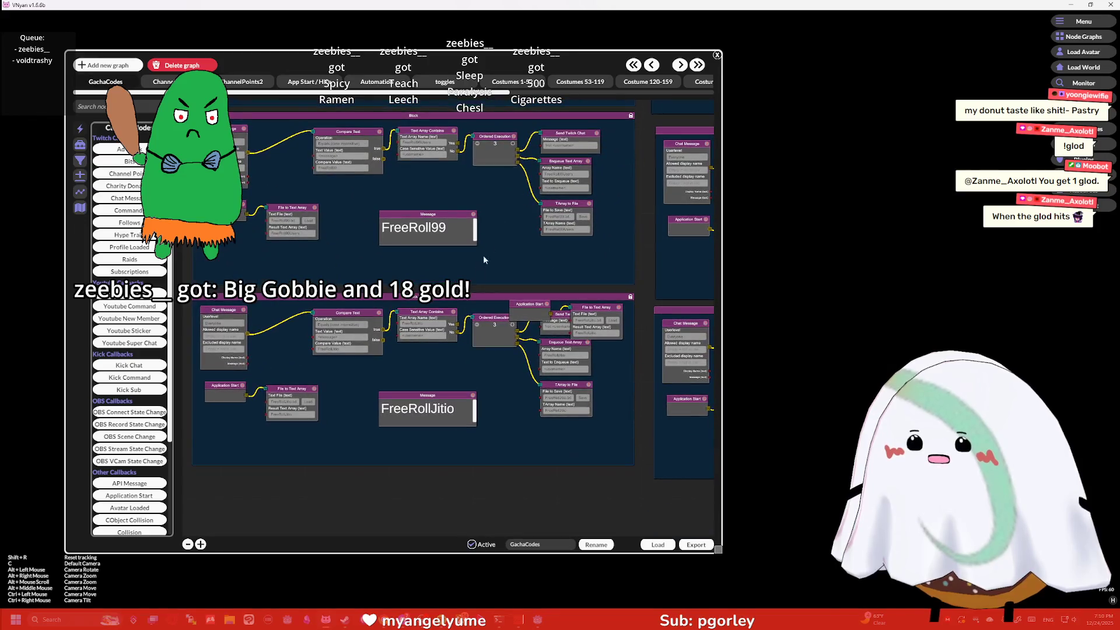
pyautogui.scroll(2, 446, 307)
# Step: Copy and paste the FreeRollJitio block, then unlock the pasted copy
pyautogui.rightClick(446, 298)
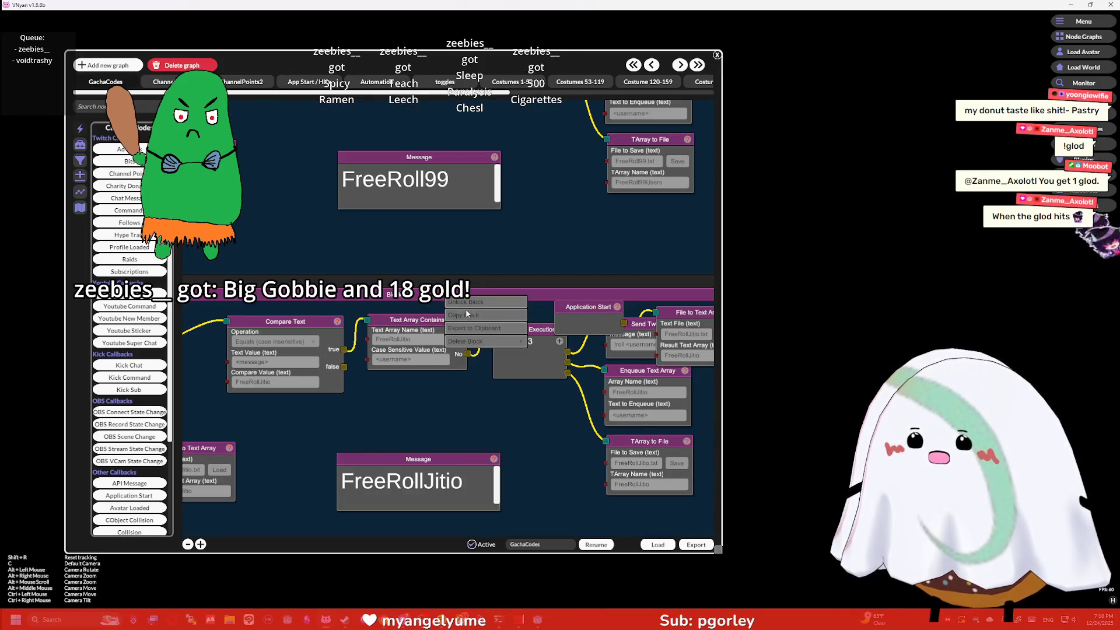
pyautogui.click(469, 315)
pyautogui.scroll(-3, 444, 373)
pyautogui.rightClick(392, 317)
pyautogui.click(415, 330)
pyautogui.scroll(5, 415, 343)
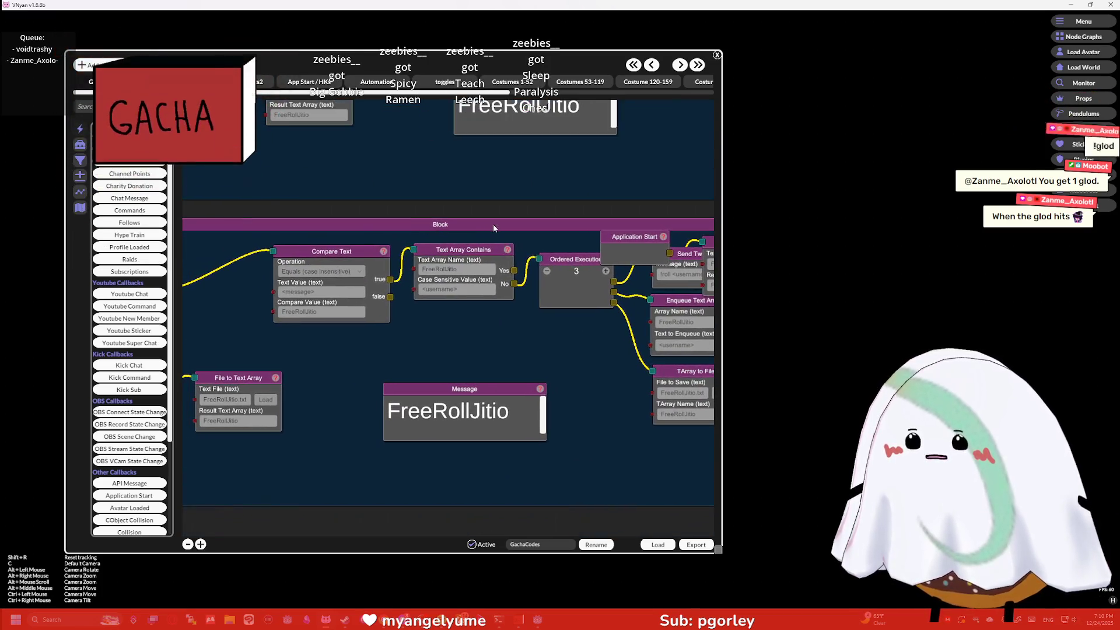
pyautogui.rightClick(494, 225)
pyautogui.click(516, 232)
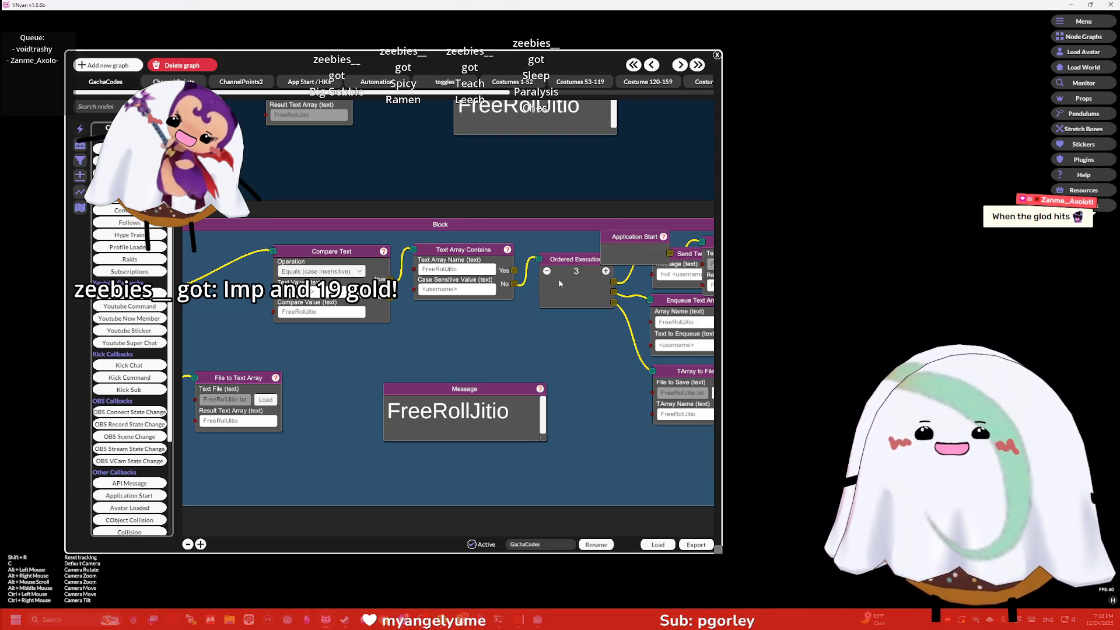
# Step: Pan to the copy's File to Text Array node and begin loading a text file
pyautogui.scroll(-5, 558, 278)
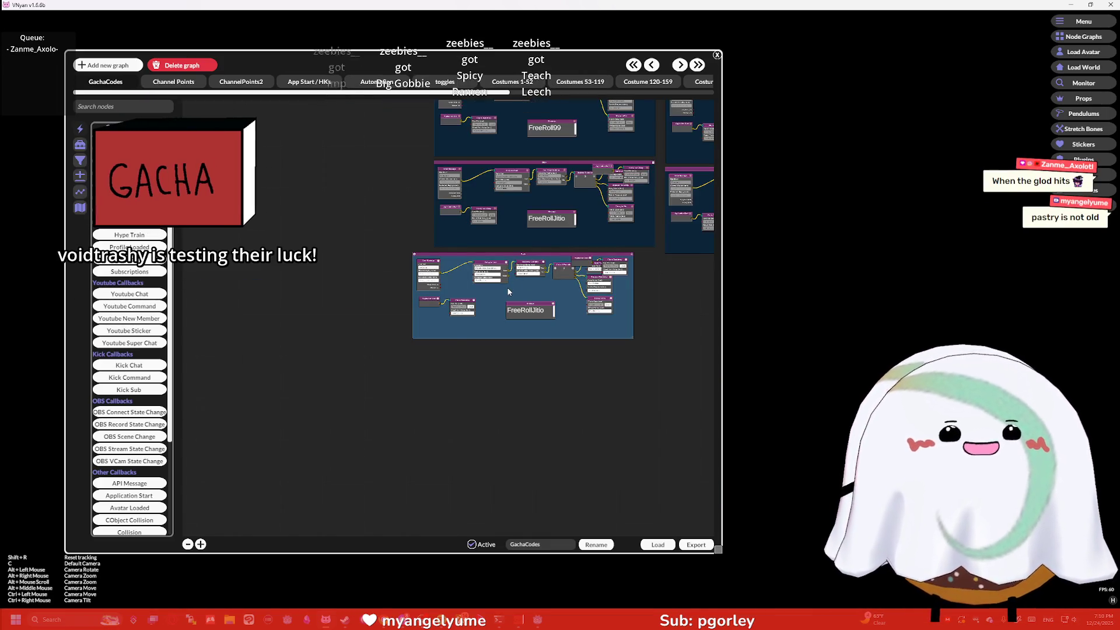
pyautogui.scroll(5, 472, 295)
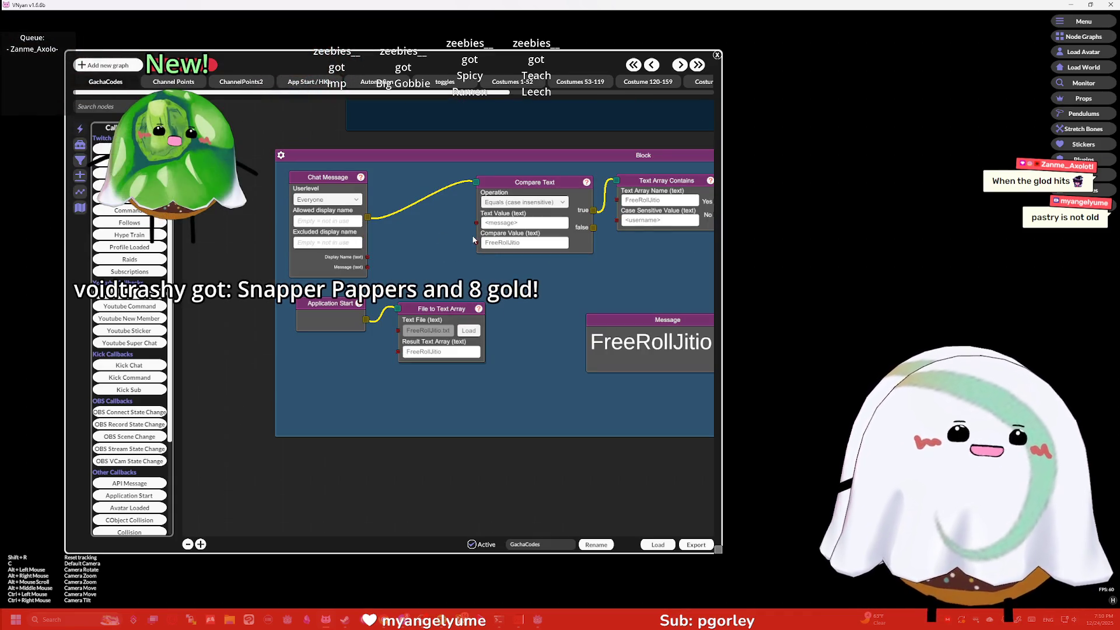
pyautogui.moveTo(607, 261)
pyautogui.mouseDown()
pyautogui.moveTo(481, 279)
pyautogui.moveTo(544, 285)
pyautogui.moveTo(444, 283)
pyautogui.mouseUp()
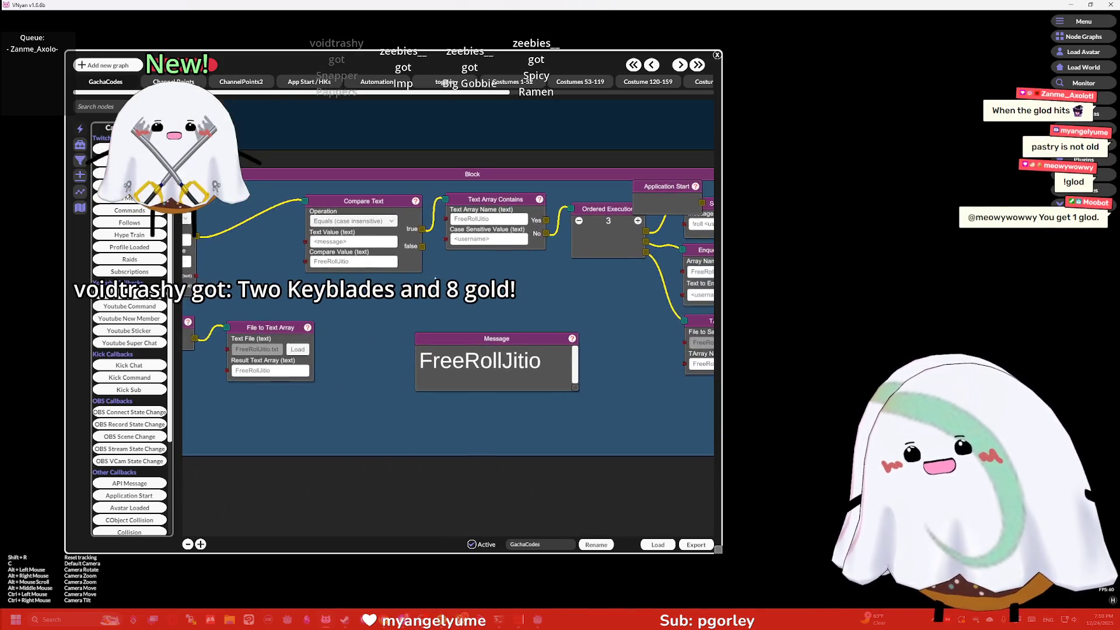
pyautogui.moveTo(553, 283); pyautogui.dragTo(444, 282)
pyautogui.moveTo(629, 204)
pyautogui.mouseDown()
pyautogui.moveTo(542, 228)
pyautogui.moveTo(595, 226)
pyautogui.mouseUp()
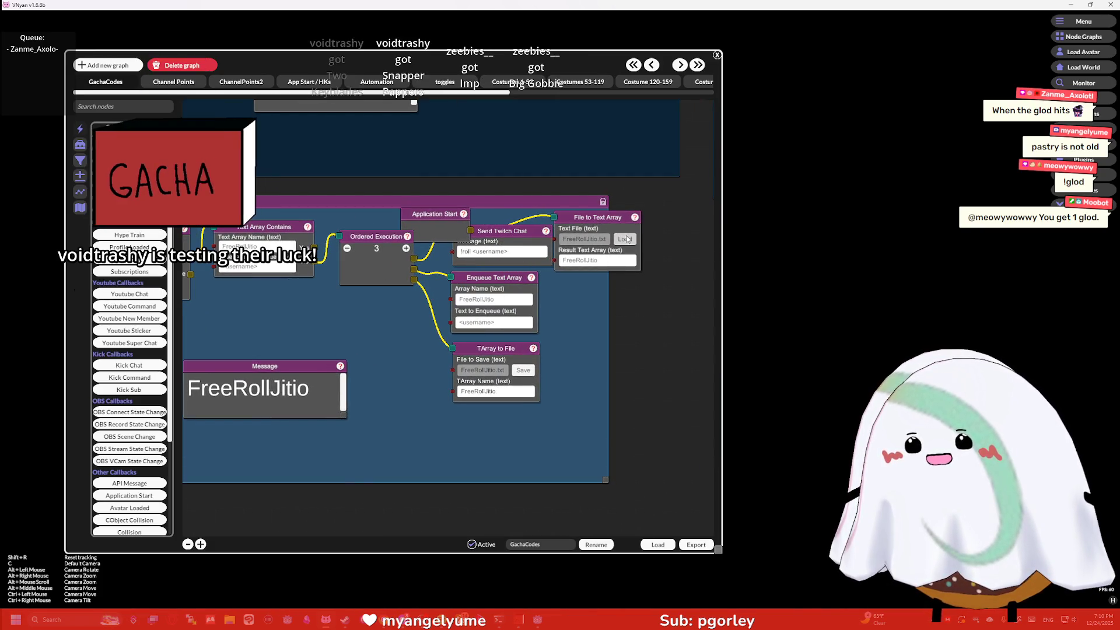
pyautogui.click(625, 239)
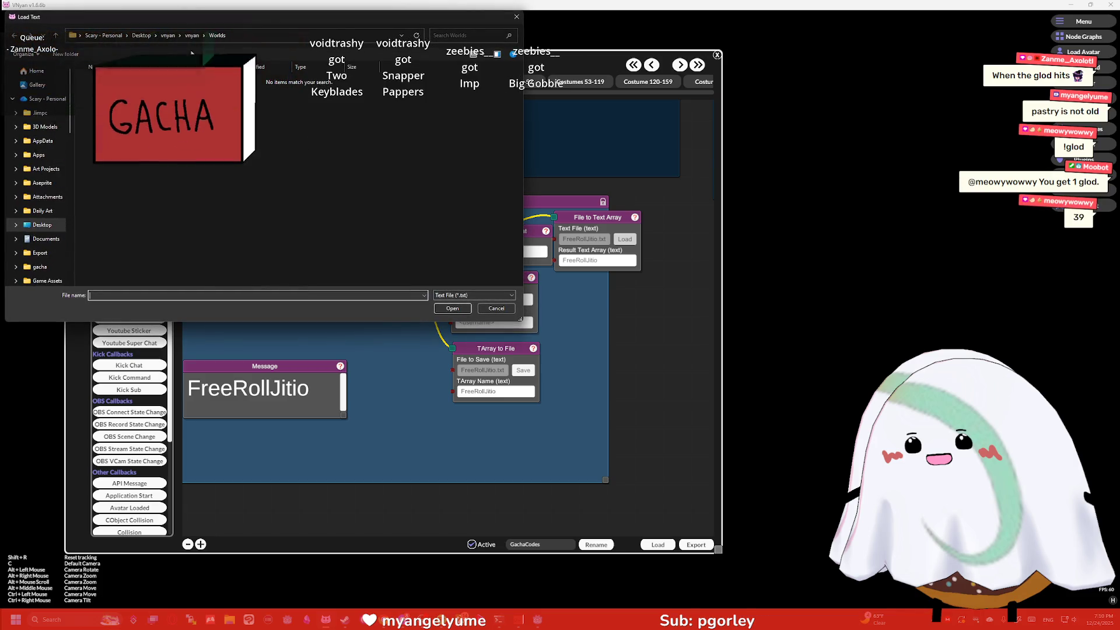
# Step: Navigate the Load Text dialog to Scary - Personal > gacha > codes
pyautogui.click(37, 99)
pyautogui.click(117, 230)
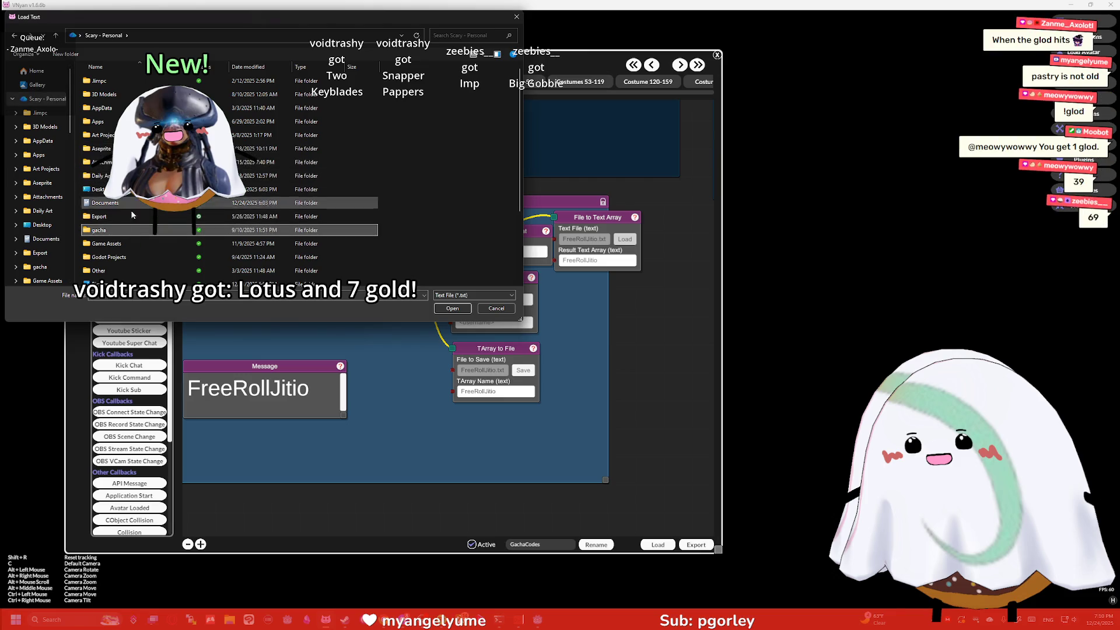
pyautogui.doubleClick(125, 232)
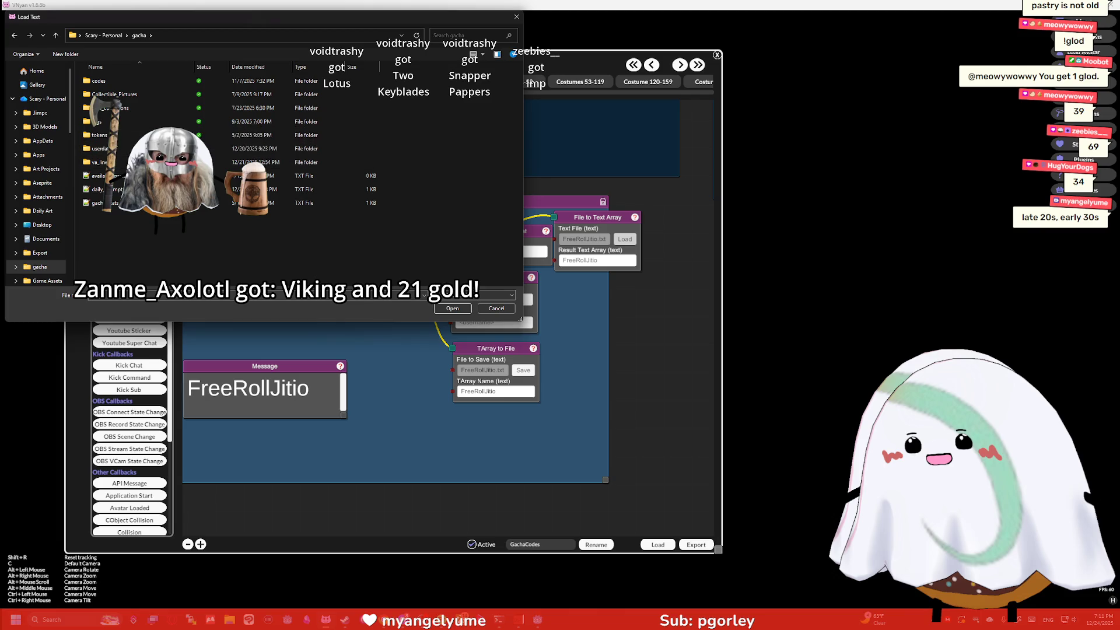
pyautogui.doubleClick(99, 80)
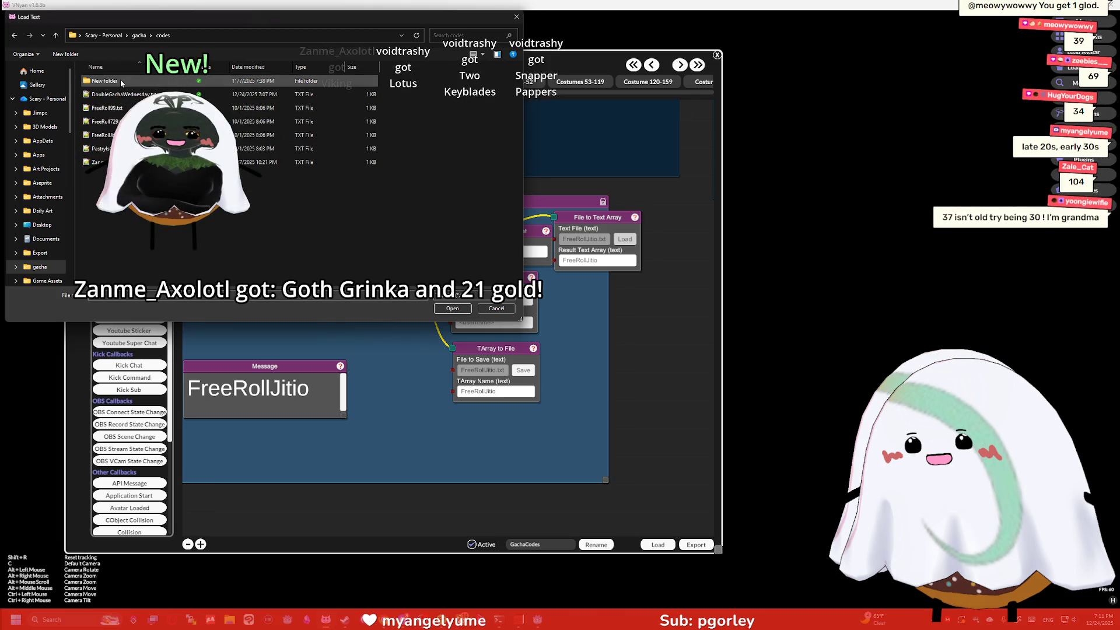
# Step: Create an empty text document named holiday and load it into the node
pyautogui.rightClick(115, 186)
pyautogui.moveTo(171, 357)
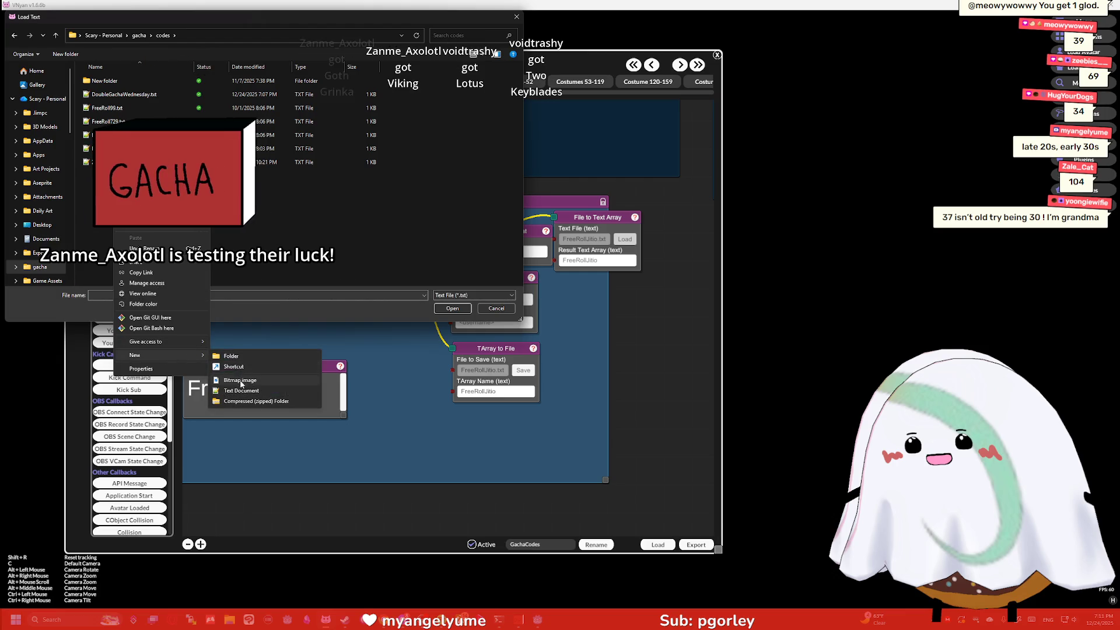
pyautogui.click(242, 391)
pyautogui.write('holiday')
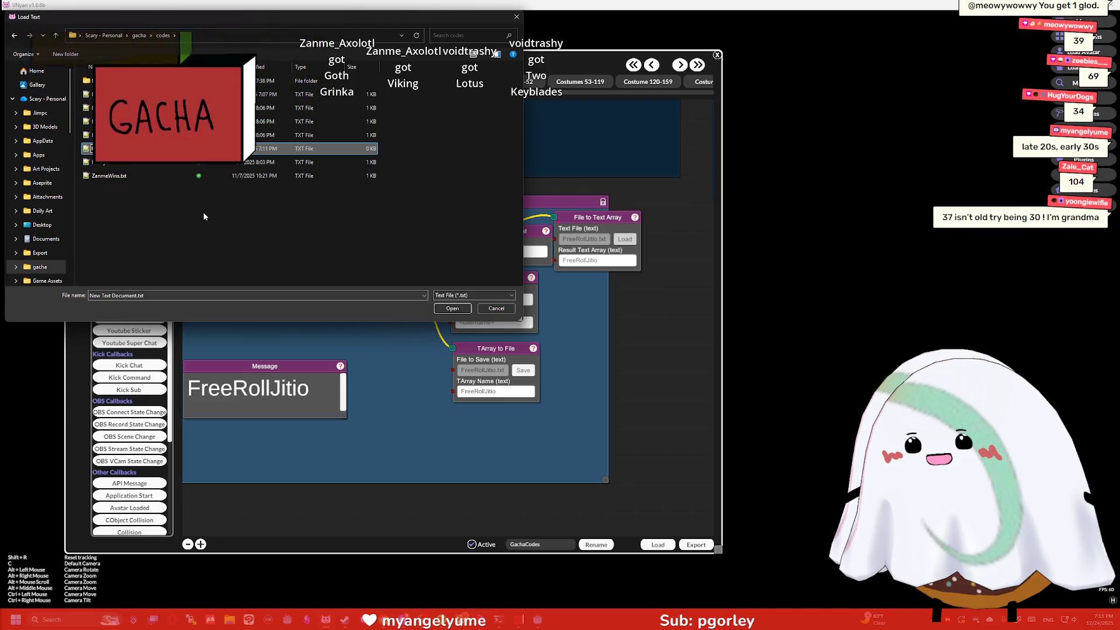
pyautogui.press('Return')
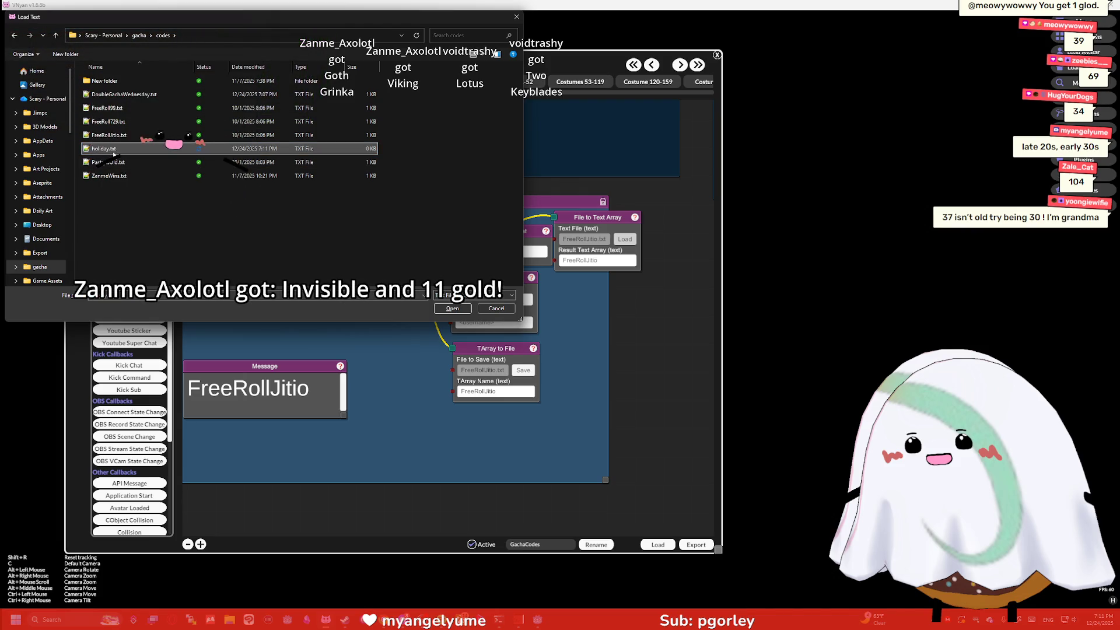
pyautogui.press('Return')
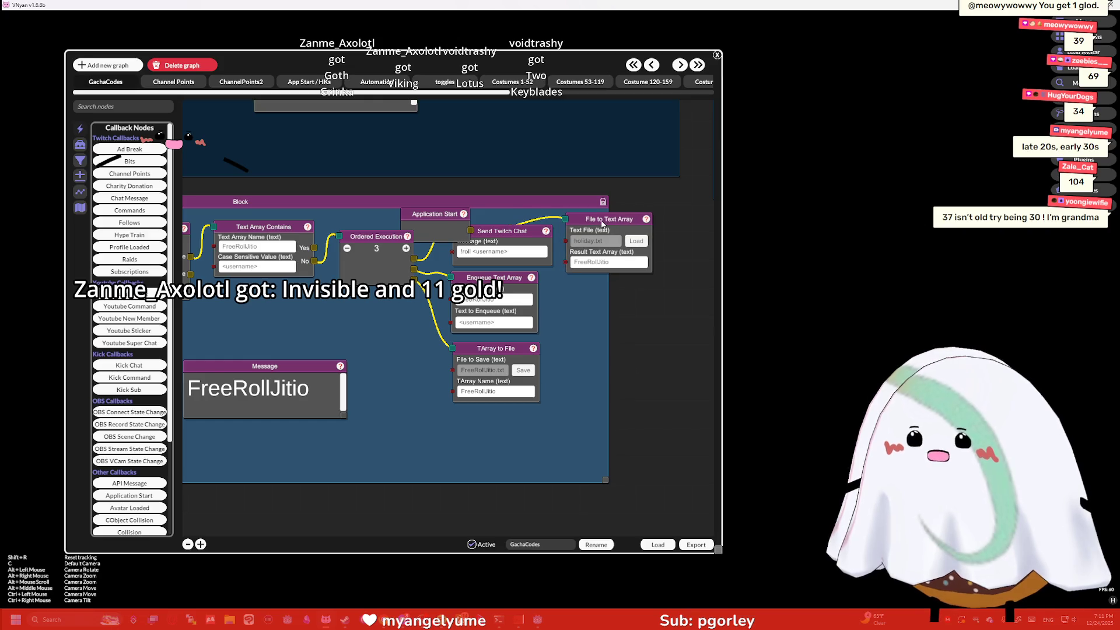
# Step: Change the Compare Value and Text Array Name from FreeRollJitio to HolidayCheer
pyautogui.hscroll(-10, 418, 226)
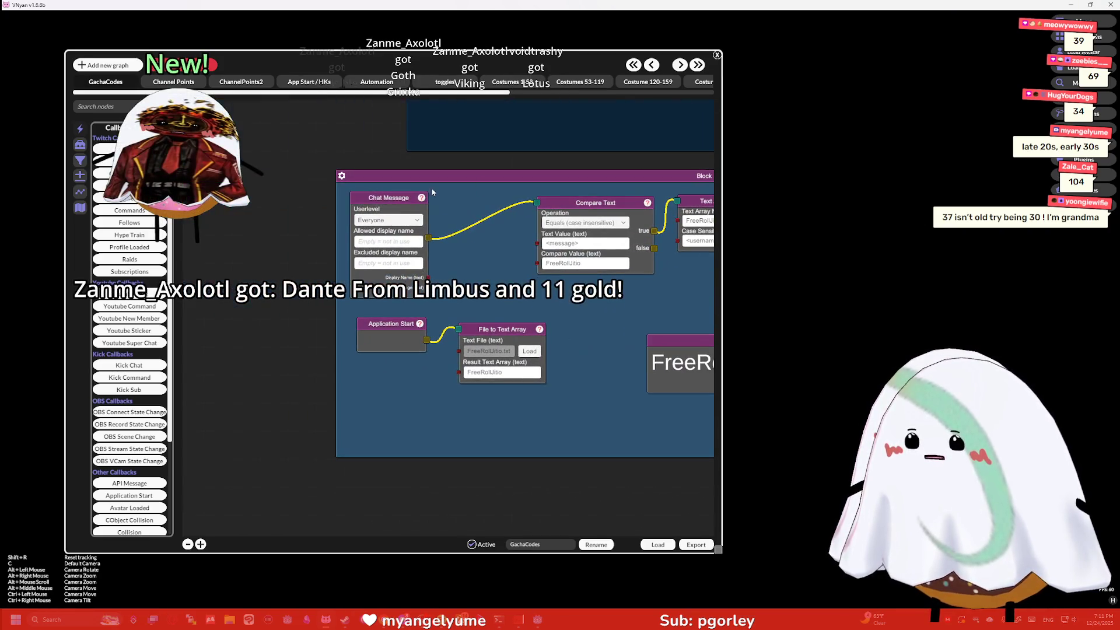
pyautogui.hscroll(5, 480, 175)
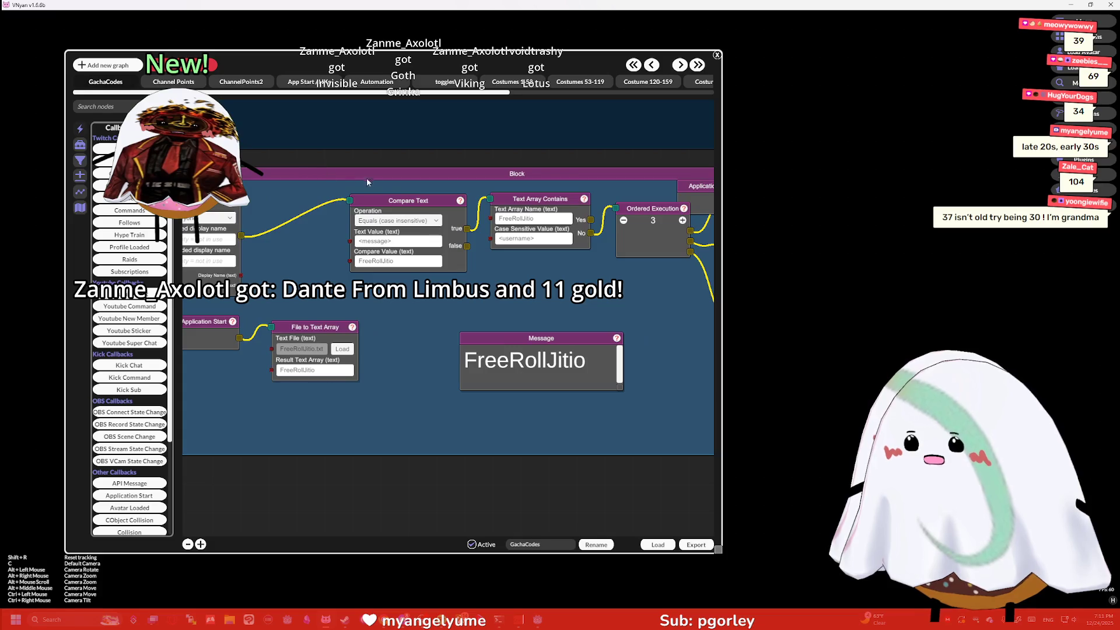
pyautogui.click(411, 265)
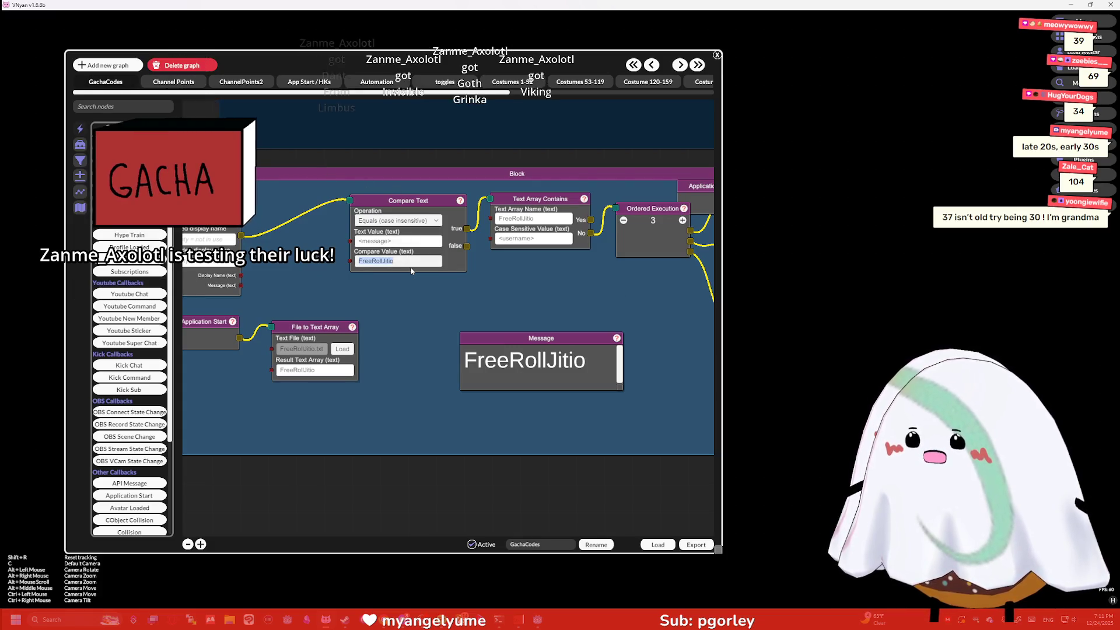
pyautogui.click(389, 241)
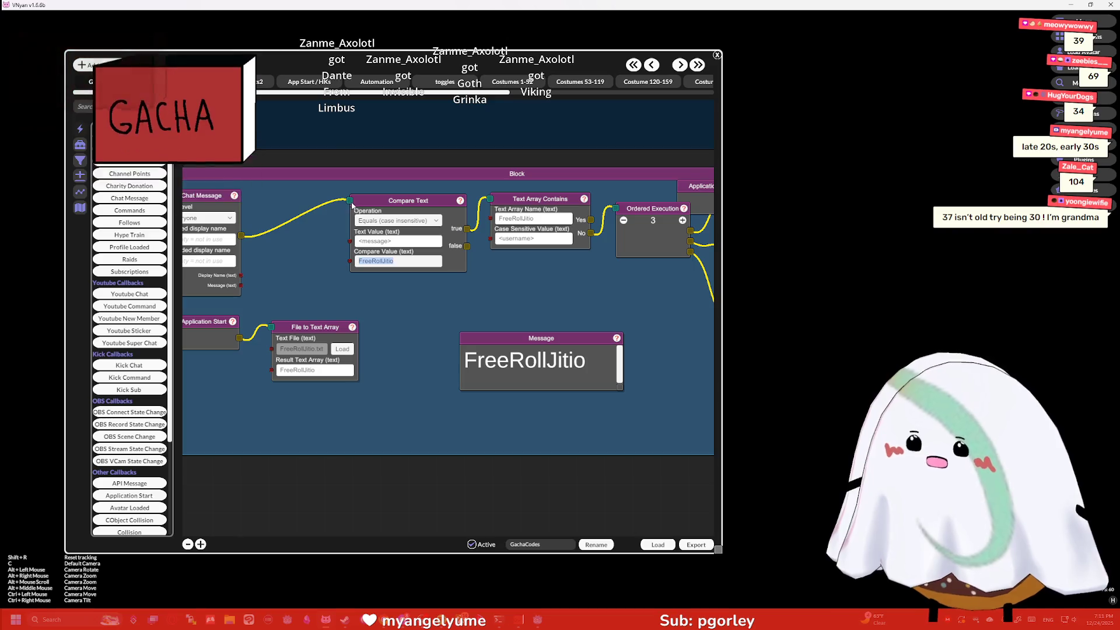
pyautogui.click(414, 265)
pyautogui.write('HolidayC')
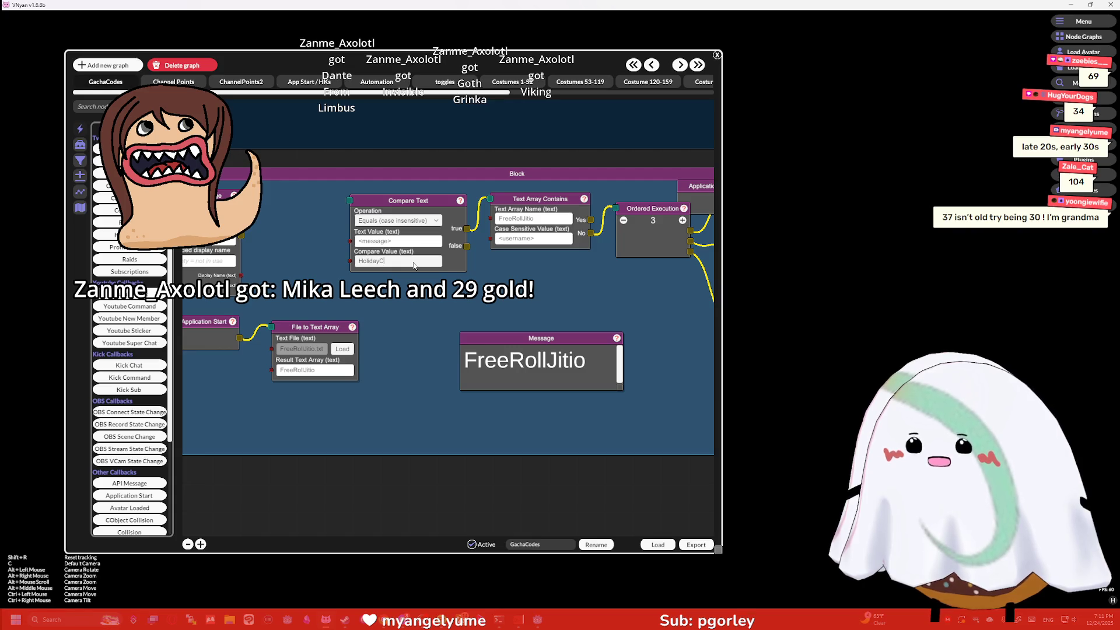
pyautogui.write('heer')
pyautogui.hscroll(5, 417, 274)
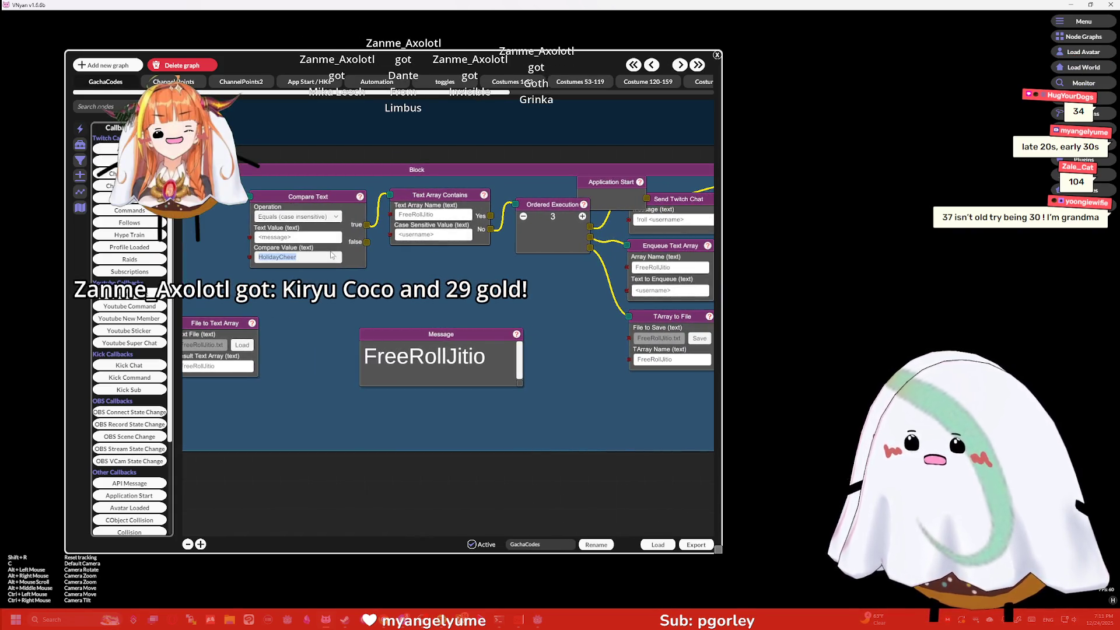
pyautogui.write('HolidayCheer')
pyautogui.hscroll(6, 562, 252)
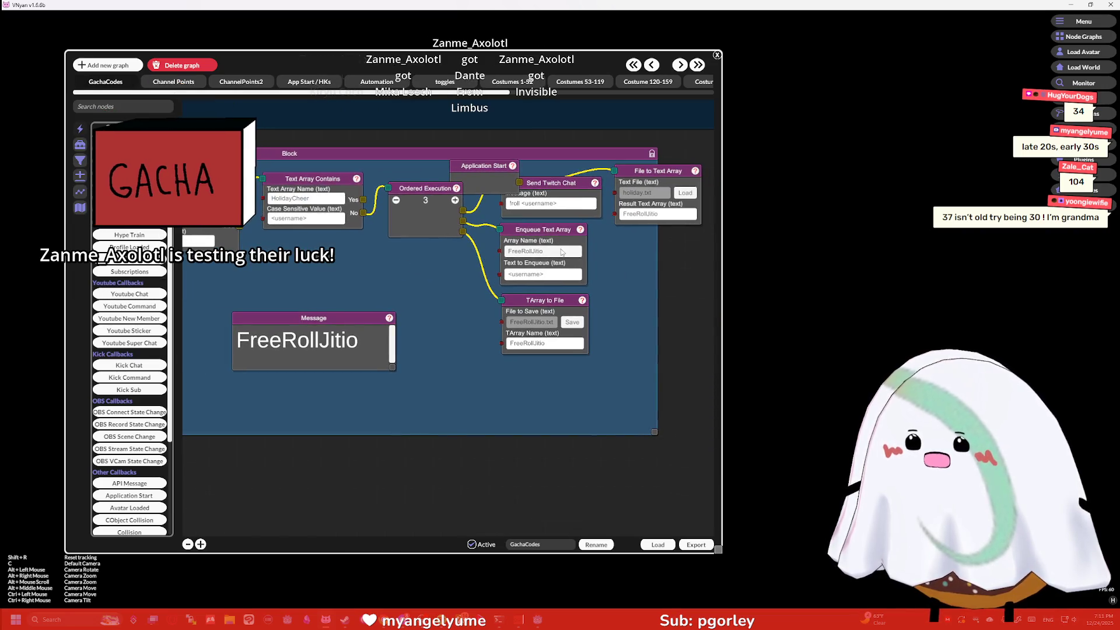
pyautogui.hscroll(-16, 433, 324)
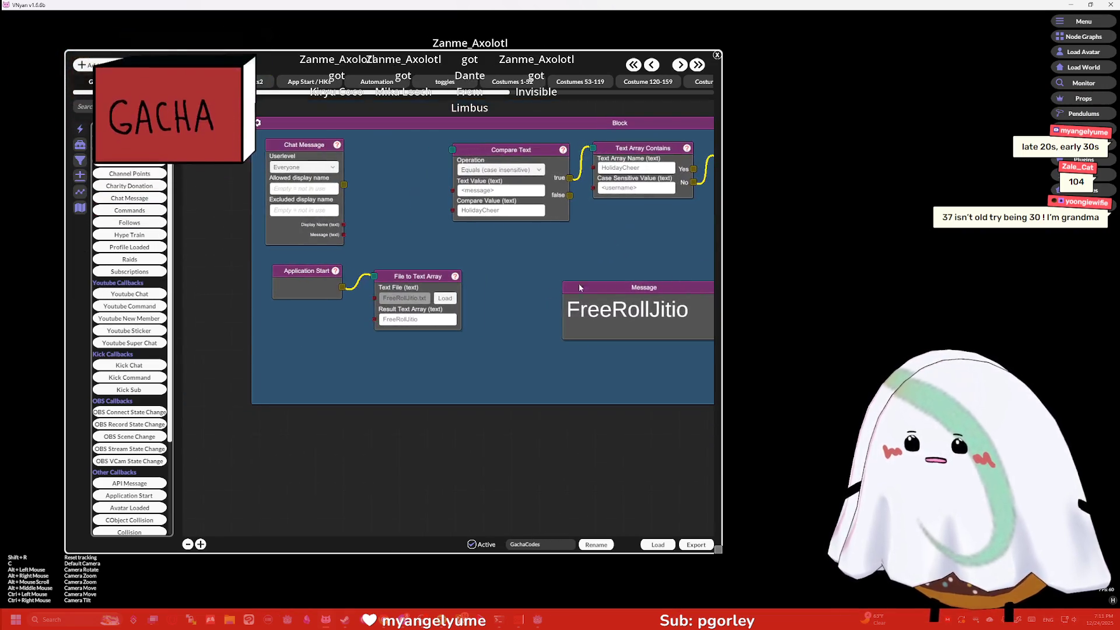
# Step: Load holiday.txt into the File to Text Array node under the HolidayCheer array name
pyautogui.click(433, 320)
pyautogui.click(445, 298)
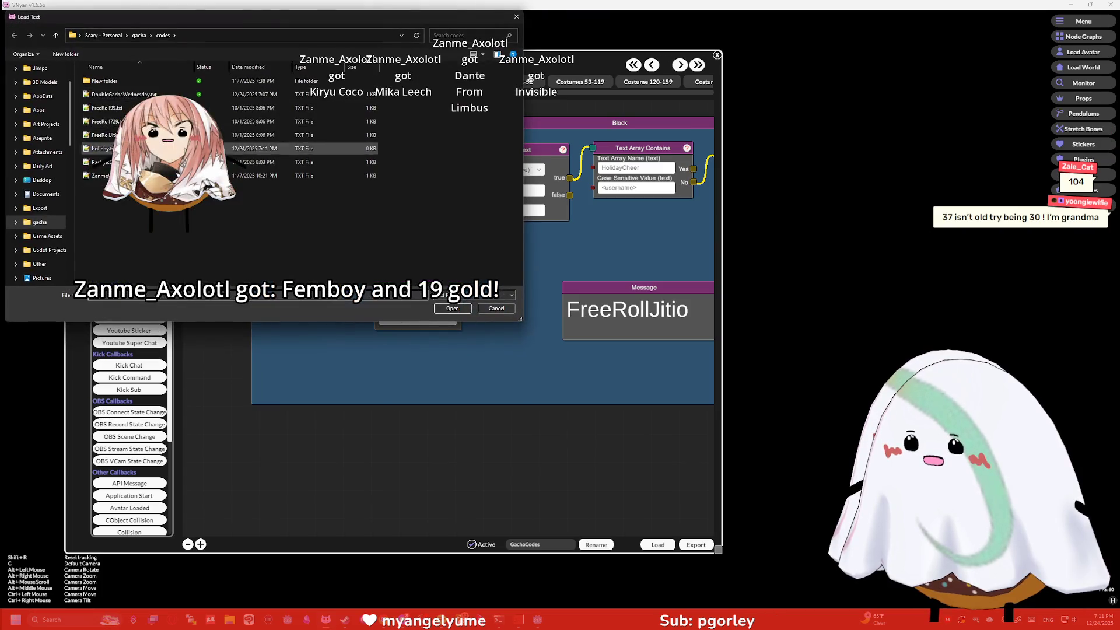
pyautogui.doubleClick(116, 148)
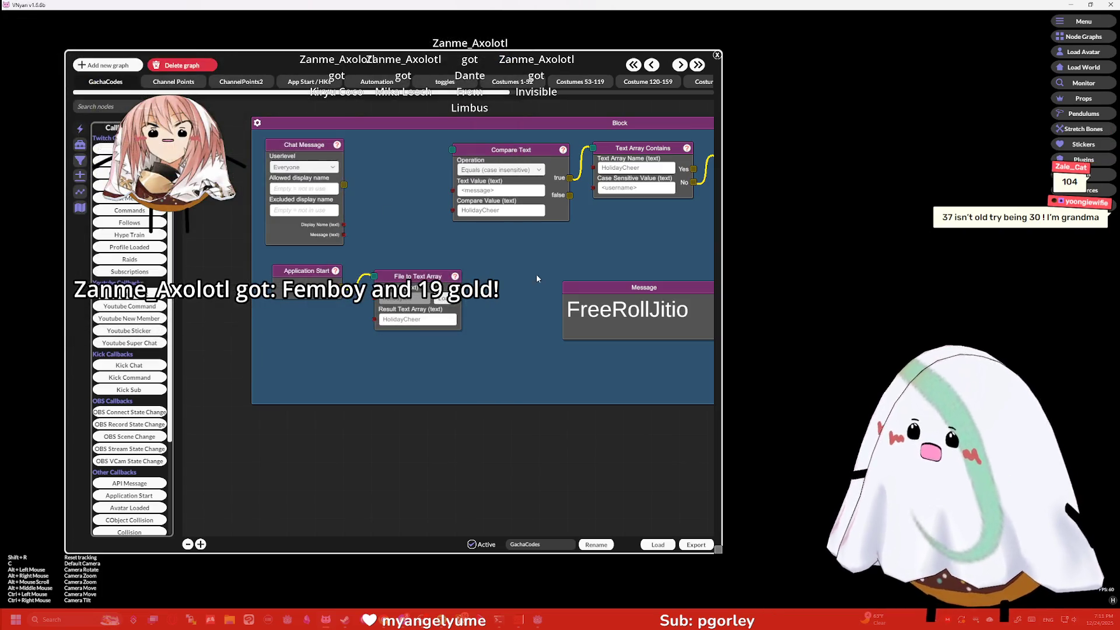
pyautogui.hscroll(7, 346, 283)
pyautogui.hscroll(7, 345, 284)
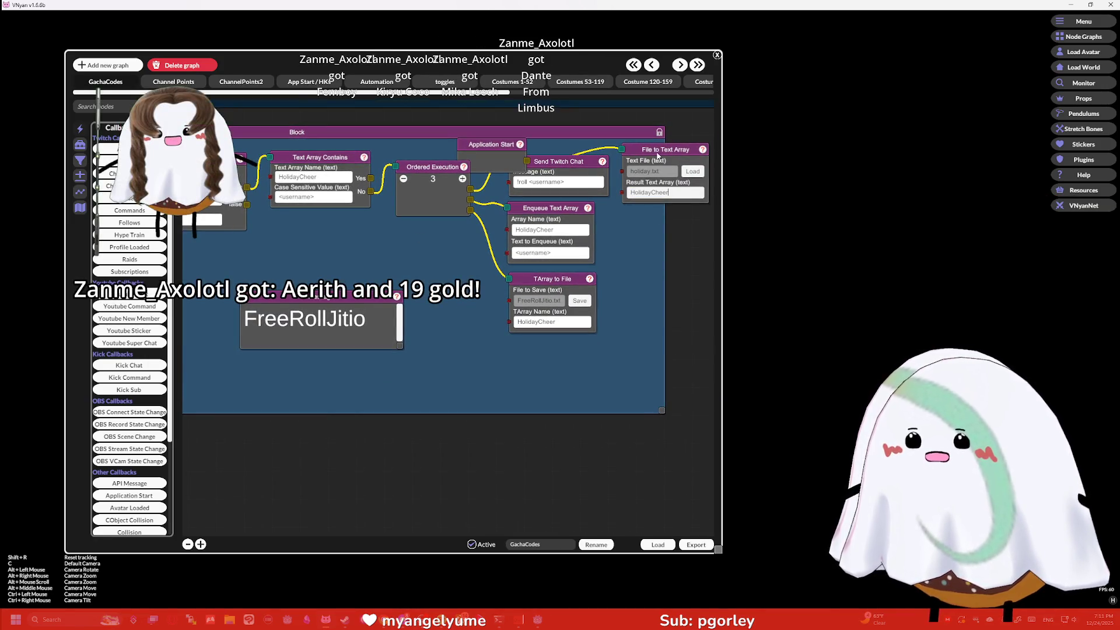
# Step: Move the Application Start node and review the Chat Message, Compare Text and Message nodes
pyautogui.moveTo(483, 133); pyautogui.dragTo(472, 132)
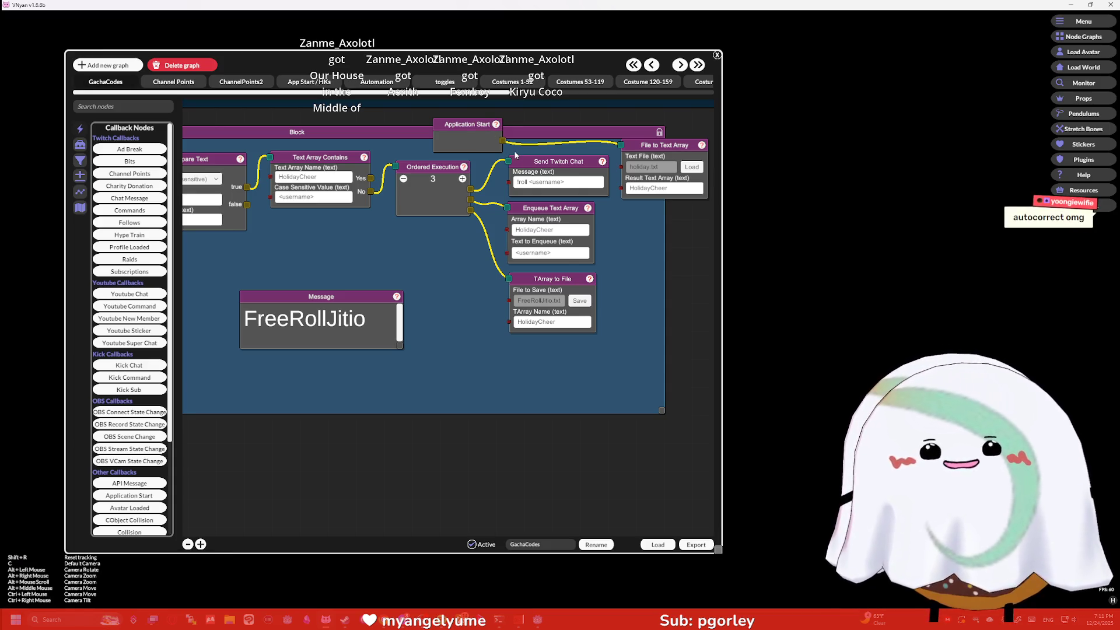
pyautogui.moveTo(424, 264)
pyautogui.mouseDown()
pyautogui.moveTo(514, 272)
pyautogui.moveTo(478, 290)
pyautogui.moveTo(653, 284)
pyautogui.mouseUp()
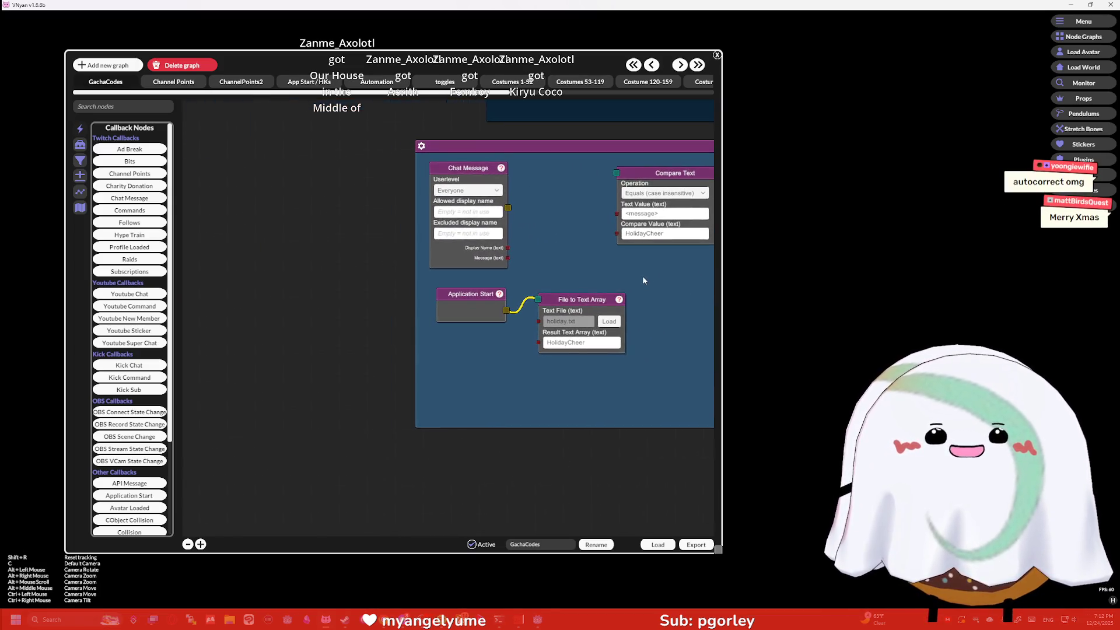
pyautogui.moveTo(648, 274); pyautogui.dragTo(120, 264)
pyautogui.moveTo(390, 268); pyautogui.dragTo(408, 274)
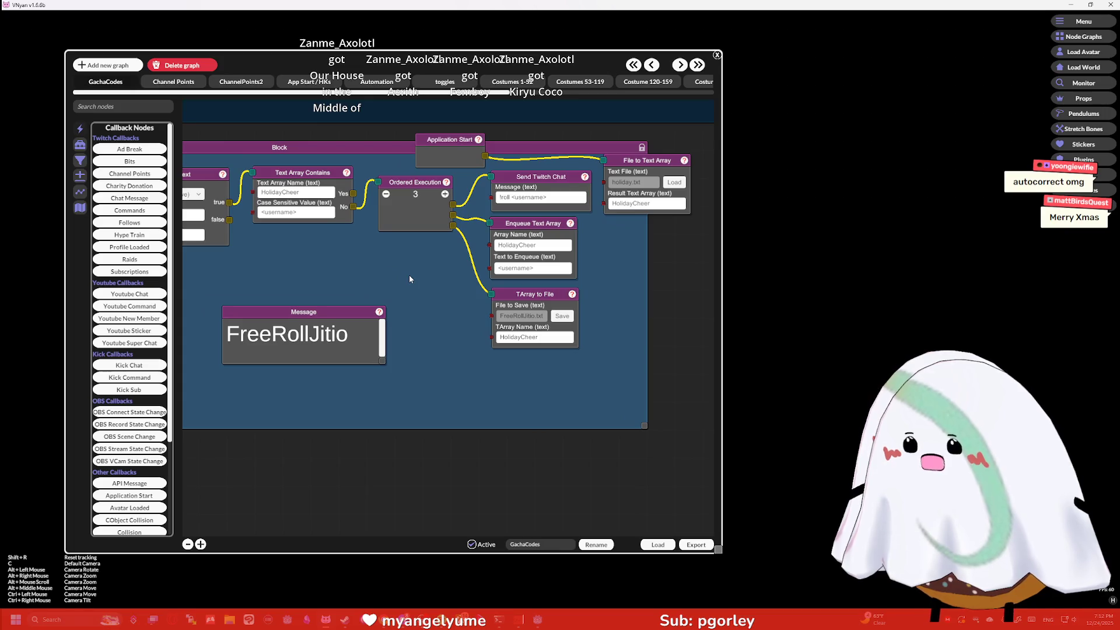
pyautogui.click(557, 201)
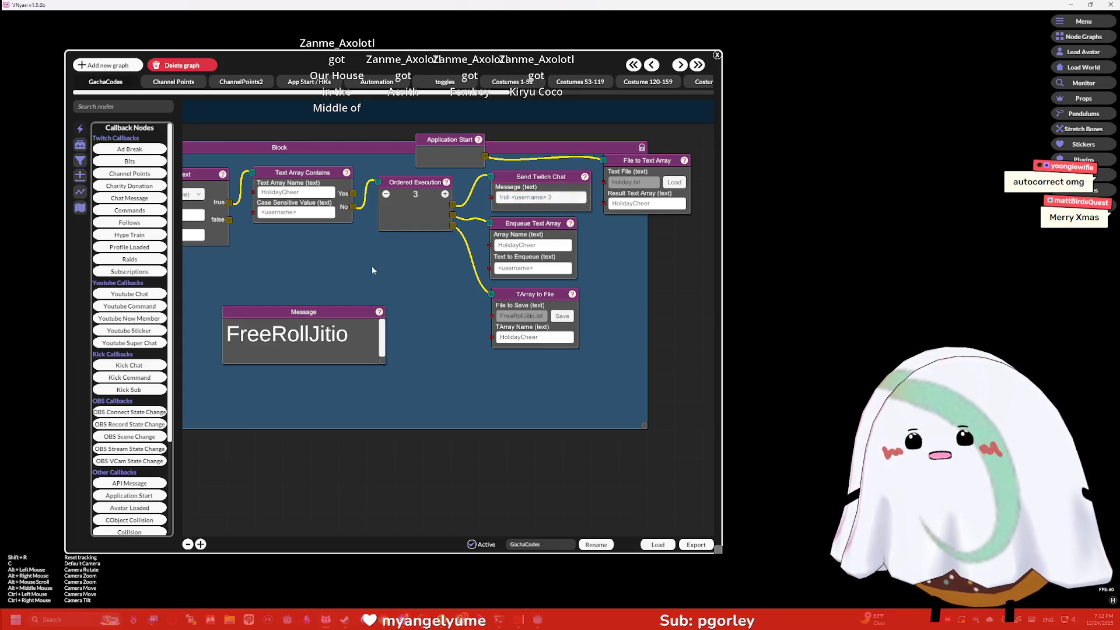
pyautogui.moveTo(115, 258); pyautogui.dragTo(412, 282)
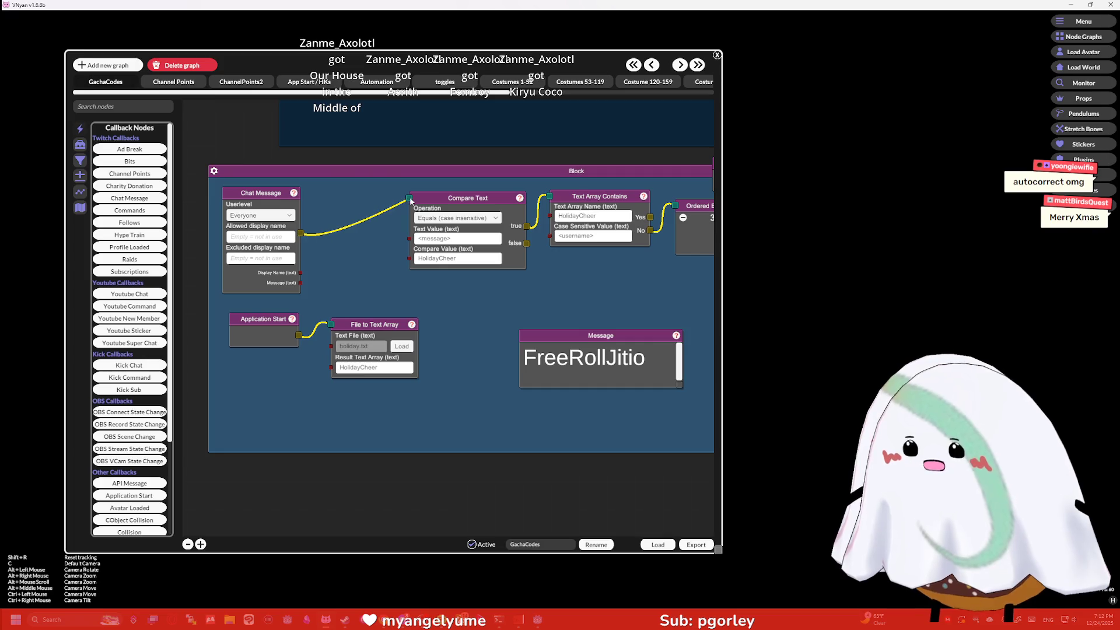
pyautogui.rightClick(442, 171)
pyautogui.moveTo(572, 274); pyautogui.dragTo(489, 270)
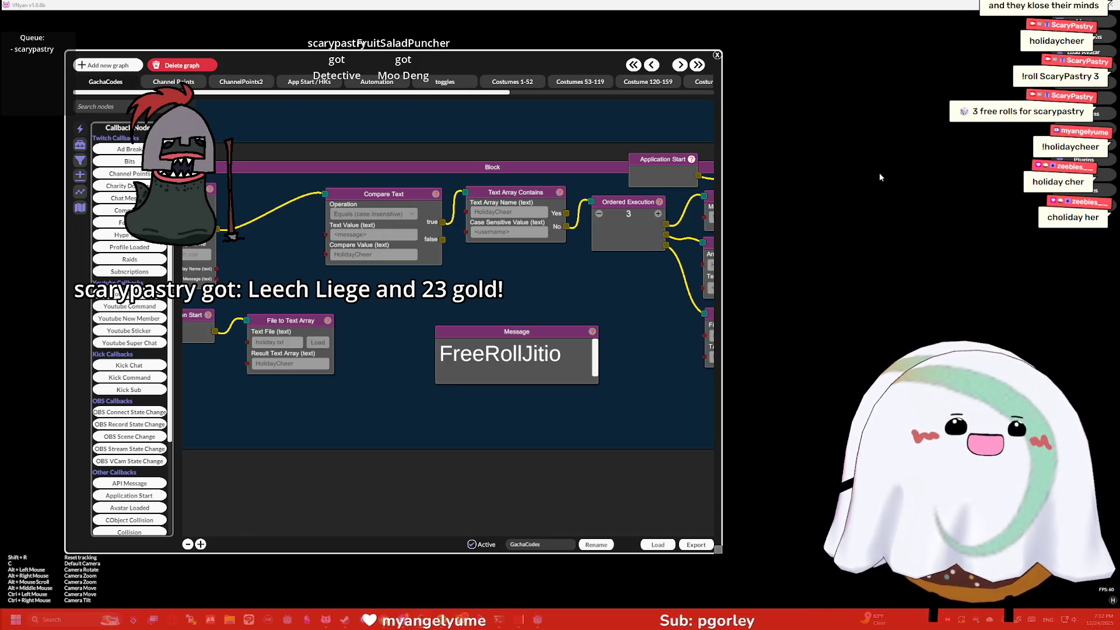
# Step: Close VNyan's Node Graphs window and bring the running Godot battle scene back to the front
pyautogui.click(717, 55)
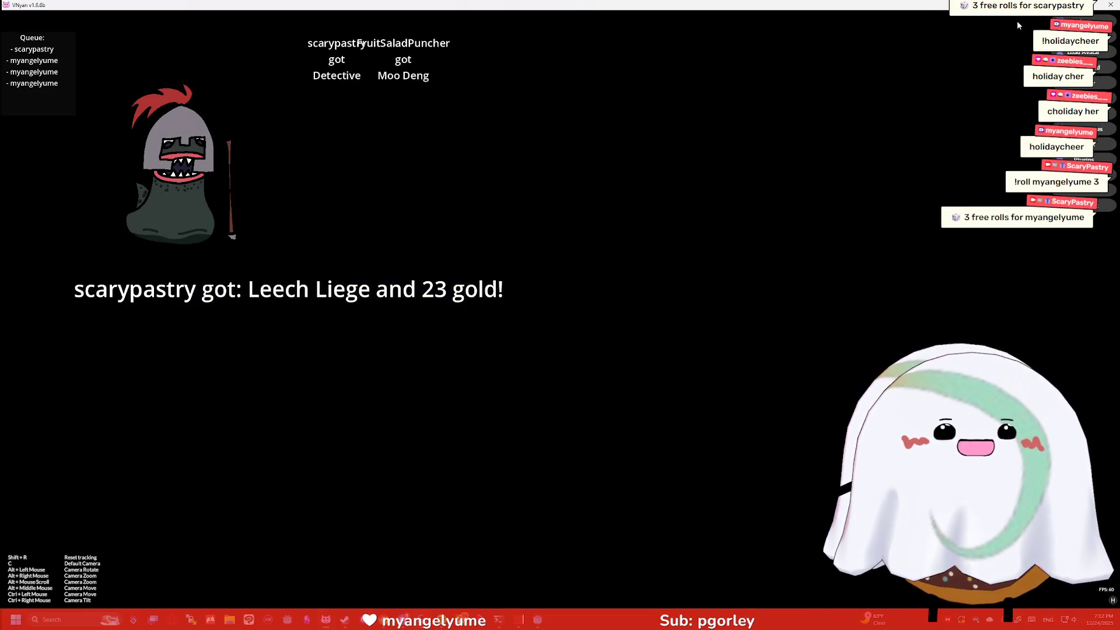
pyautogui.hotkey('alt', 'Tab')
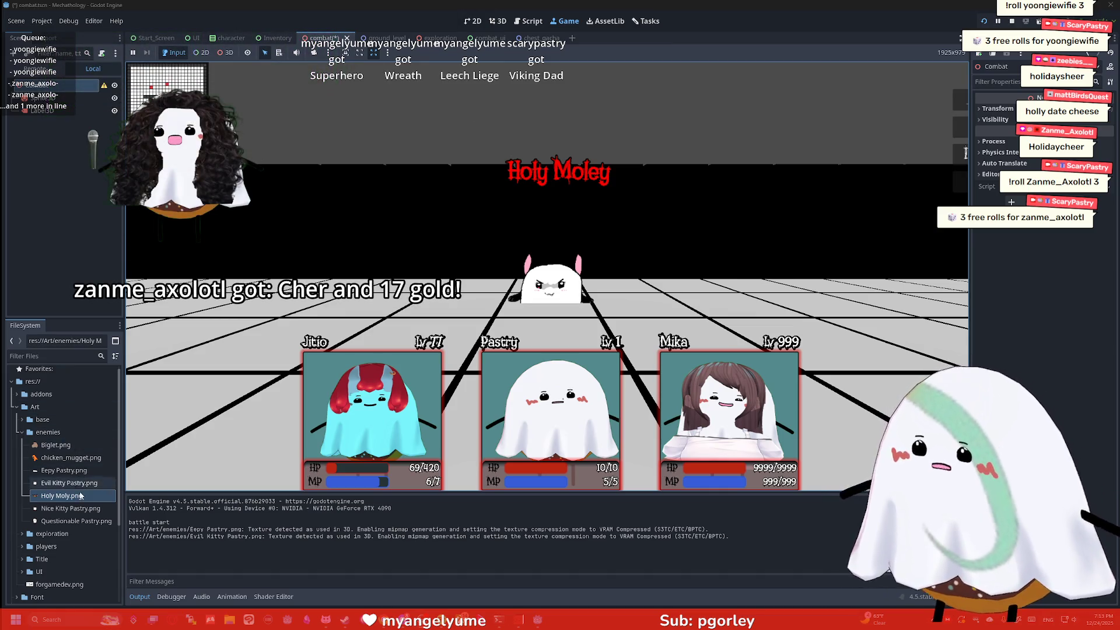
# Step: Drop Questionable Pastry.png onto the enemy sprite as its image, then stop the game
pyautogui.moveTo(76, 521)
pyautogui.mouseDown()
pyautogui.moveTo(12, 142)
pyautogui.moveTo(45, 103)
pyautogui.mouseUp()
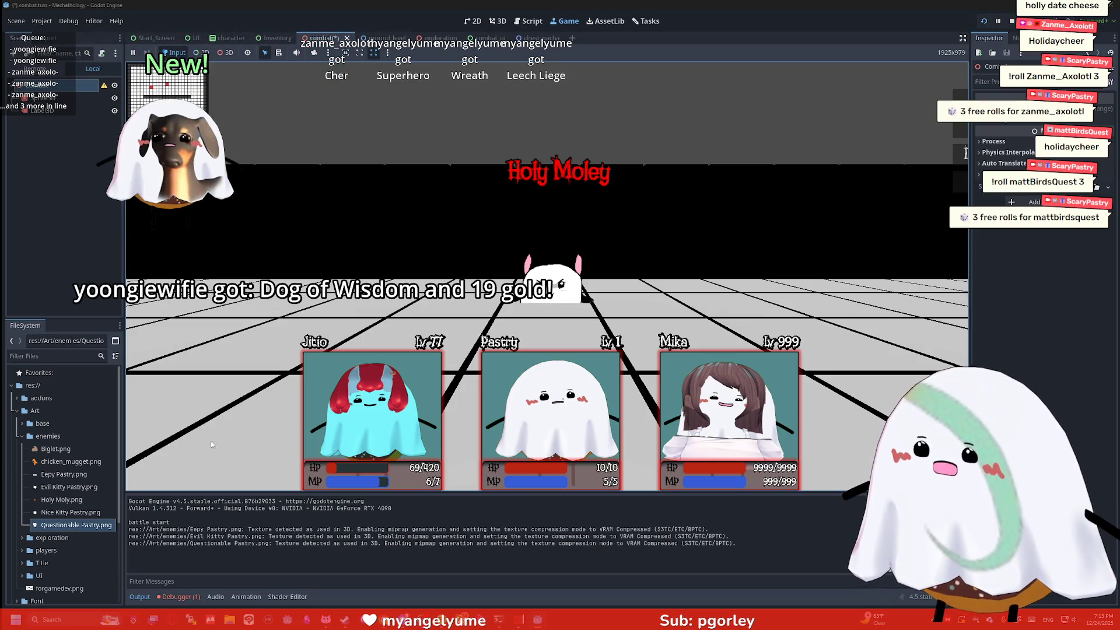
pyautogui.press('F8')
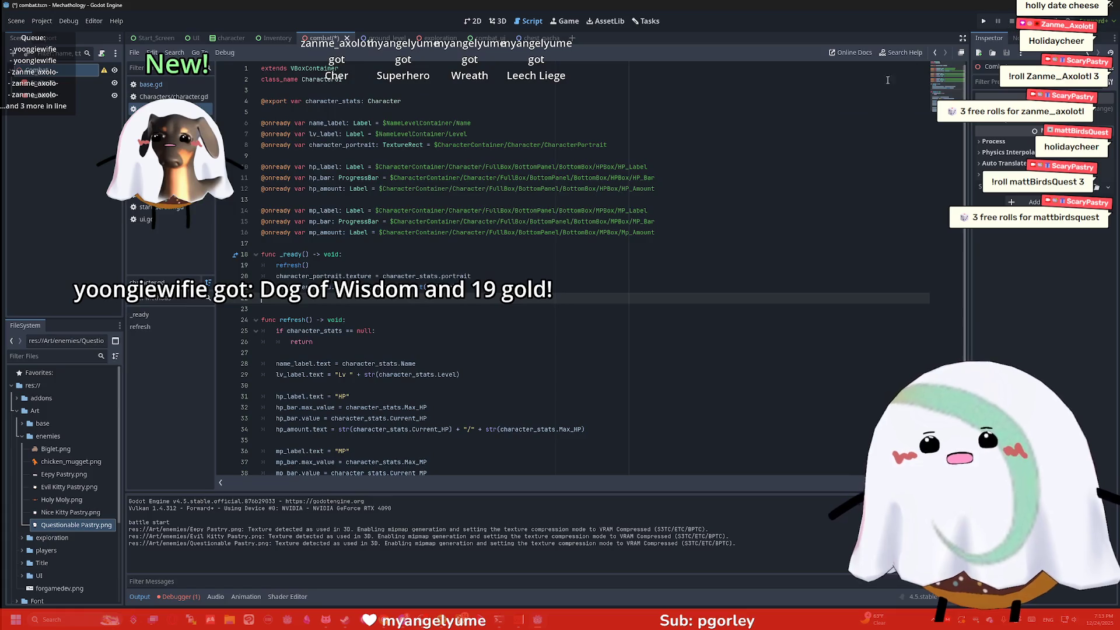
# Step: In the 3D view, nudge the enemy sprite upward along its Y axis
pyautogui.click(498, 21)
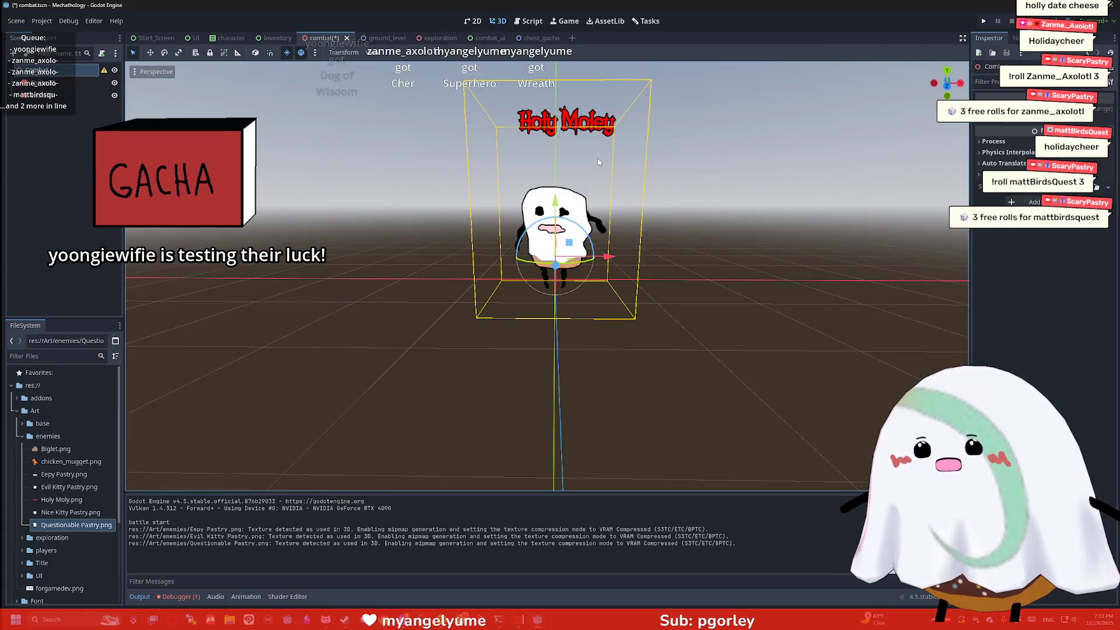
pyautogui.scroll(-5, 601, 167)
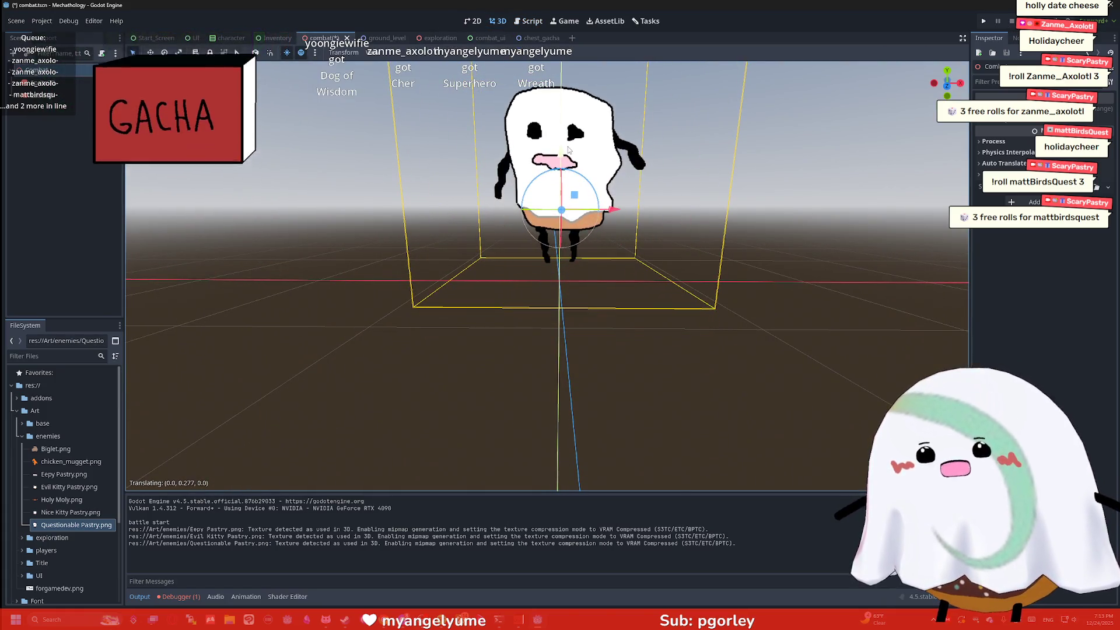
pyautogui.moveTo(554, 195); pyautogui.dragTo(556, 195)
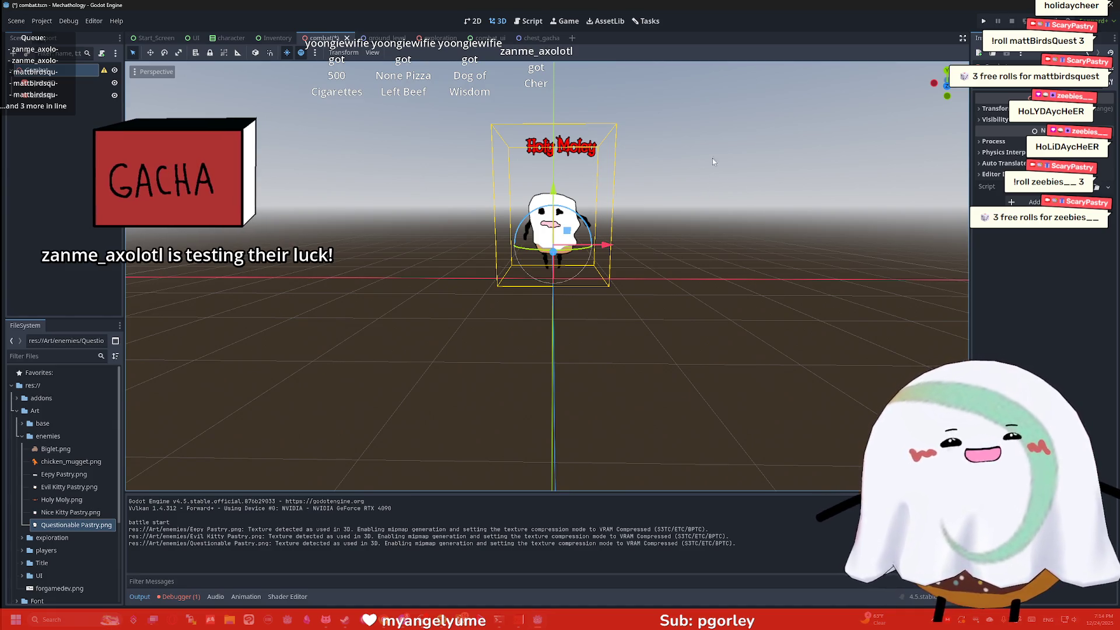
pyautogui.scroll(3, 607, 169)
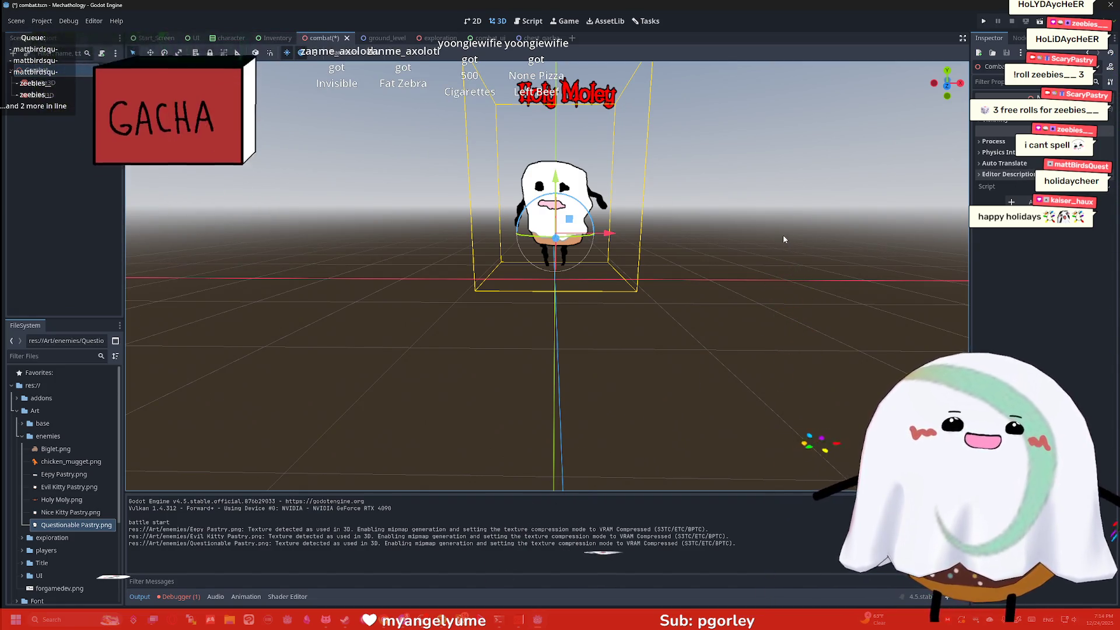
# Step: Deselect, check the character scene, then return to combat and orbit lower to show the horizon
pyautogui.click(731, 212)
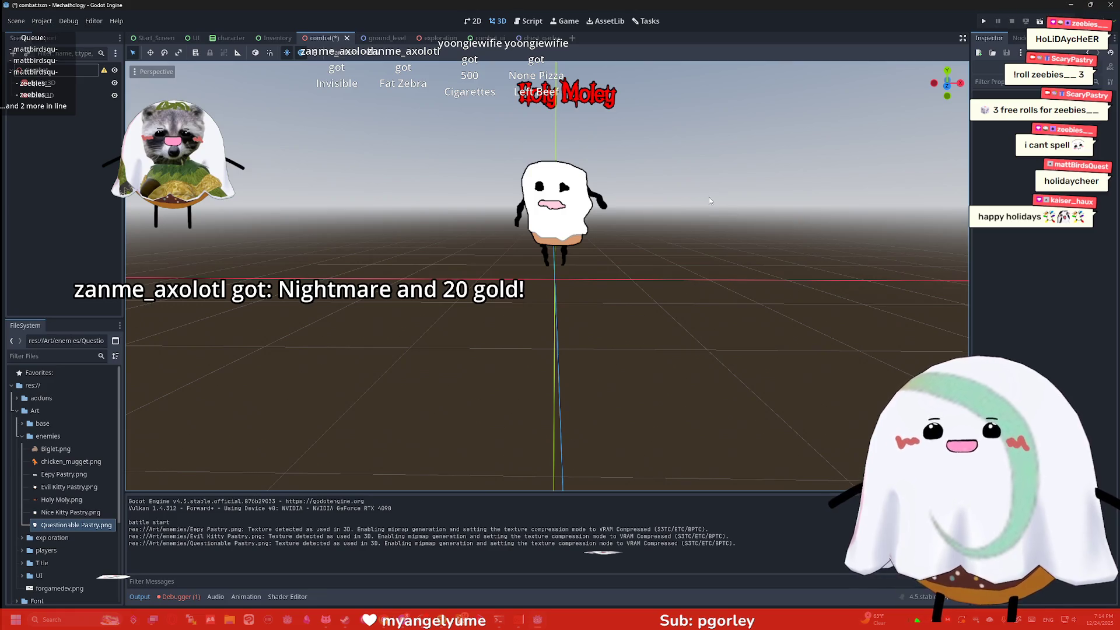
pyautogui.click(691, 159)
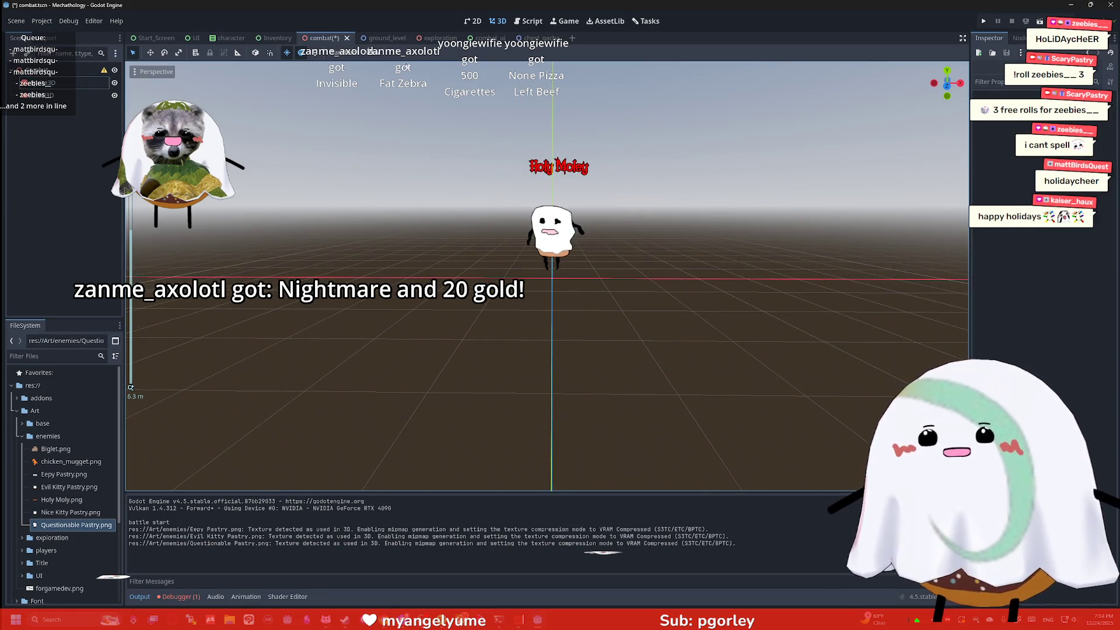
pyautogui.click(232, 38)
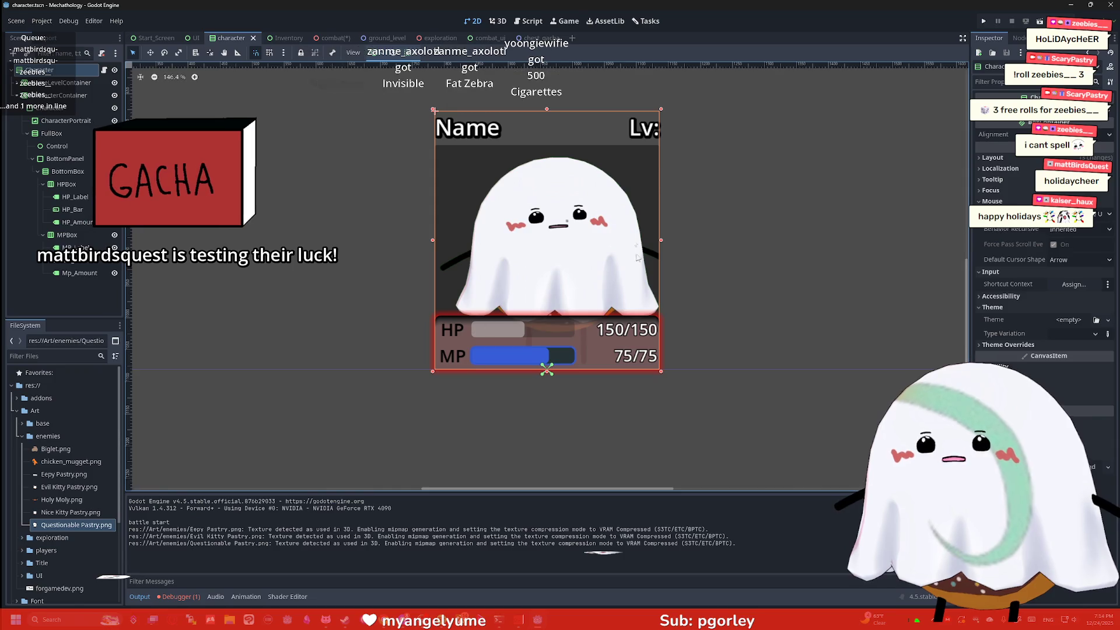
pyautogui.hotkey('ctrl', 'Tab')
pyautogui.scroll(3, 622, 220)
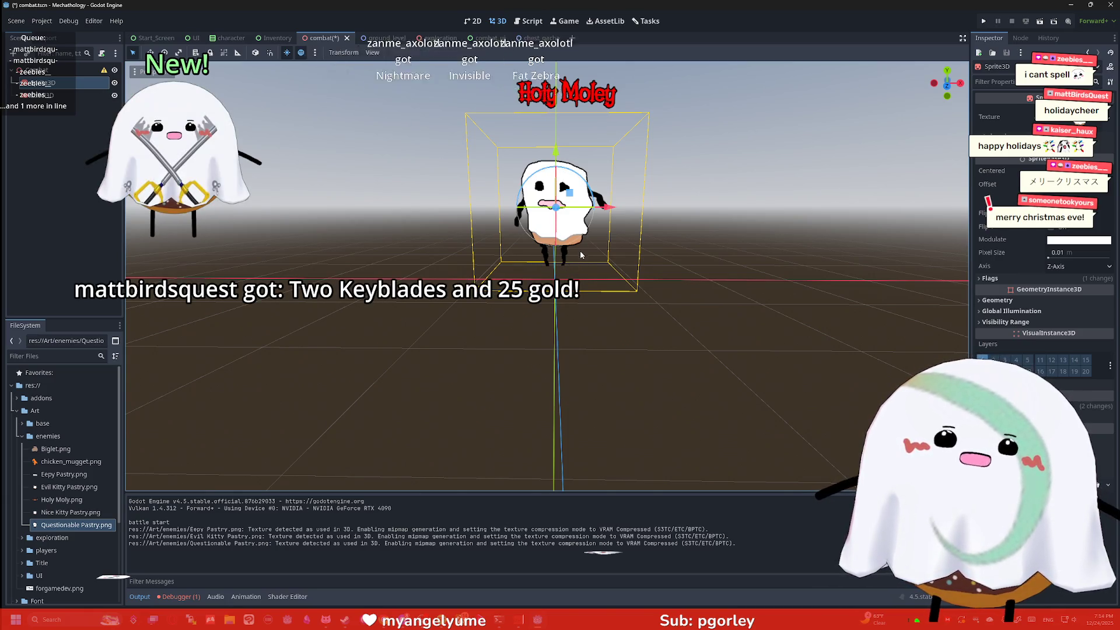
pyautogui.scroll(3, 582, 255)
pyautogui.scroll(2, 599, 243)
pyautogui.scroll(-4, 618, 251)
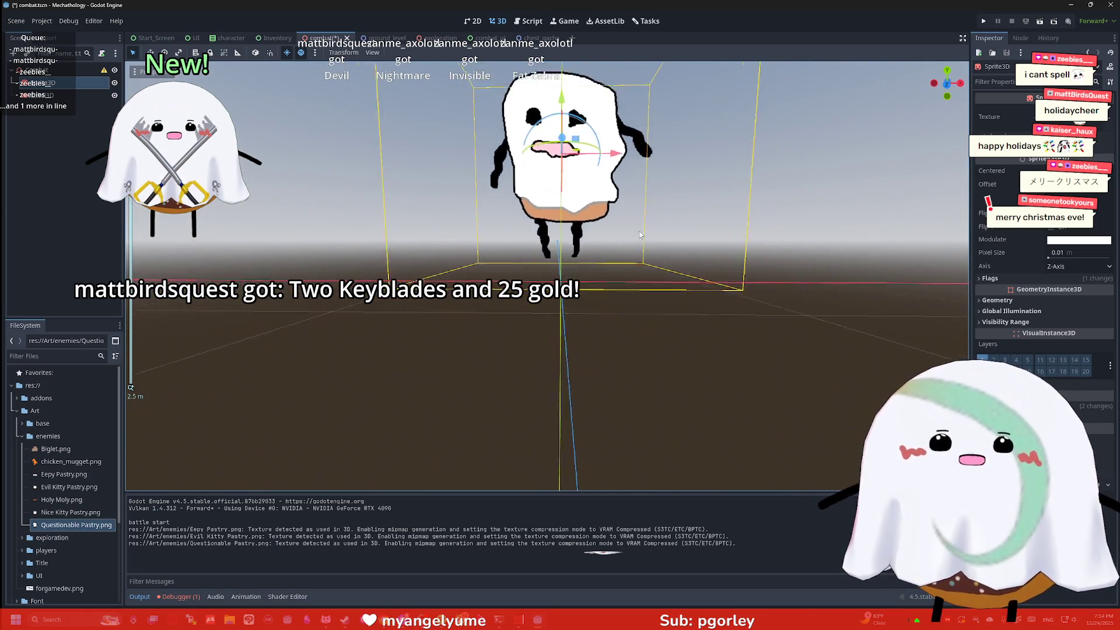
pyautogui.scroll(-4, 625, 252)
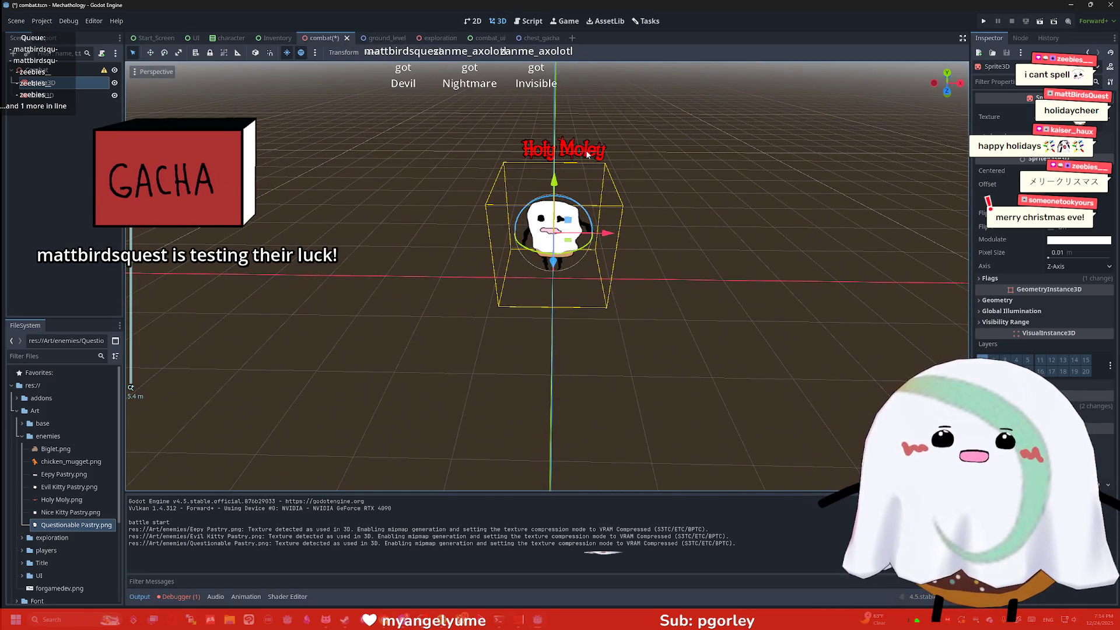
pyautogui.moveTo(563, 159); pyautogui.dragTo(601, 166)
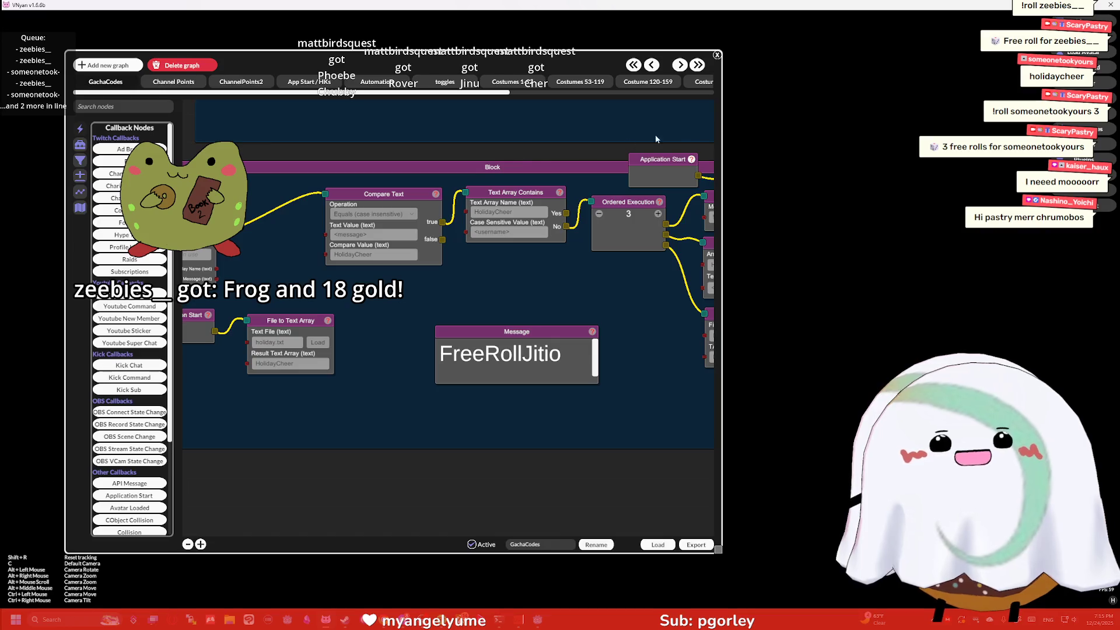
# Step: Zoom the node graph and pan the lower HolidayCheer block to the middle of the canvas
pyautogui.scroll(-5, 425, 136)
pyautogui.scroll(3, 400, 408)
pyautogui.scroll(-2, 452, 412)
pyautogui.scroll(2, 488, 447)
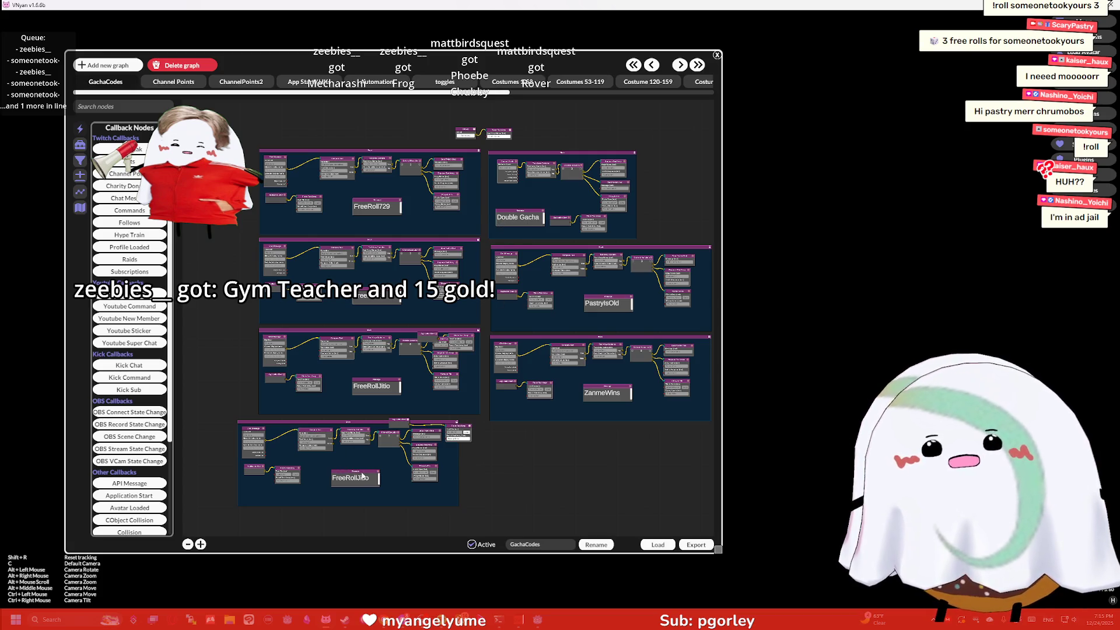
pyautogui.scroll(5, 360, 454)
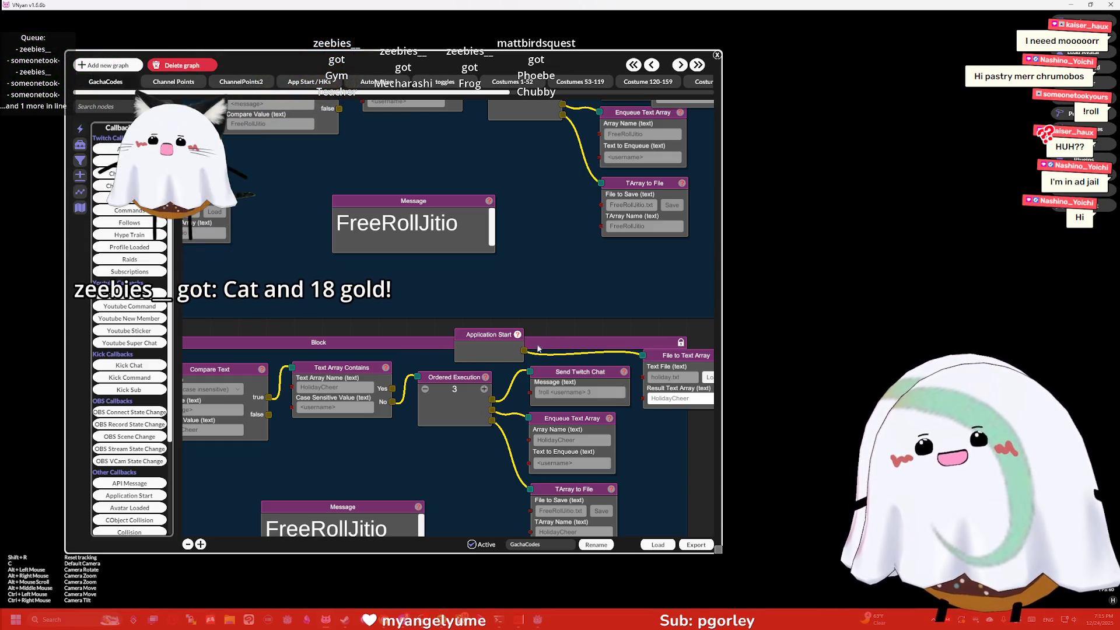
pyautogui.moveTo(394, 435)
pyautogui.mouseDown()
pyautogui.moveTo(467, 303)
pyautogui.moveTo(485, 299)
pyautogui.mouseUp()
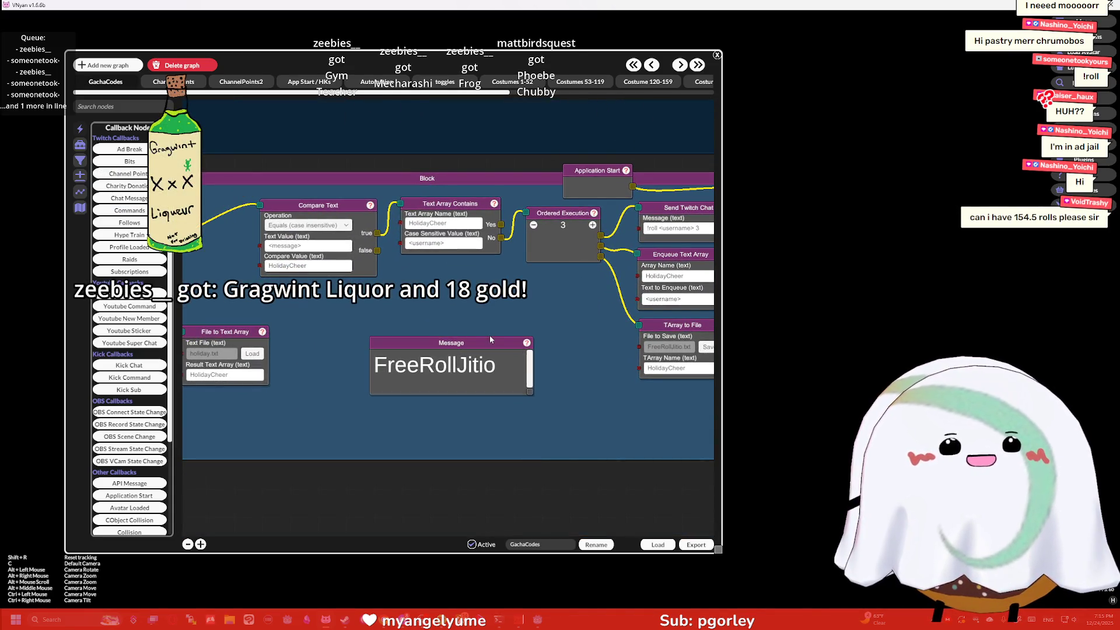
# Step: Change the Message node's text to HolidayCheer
pyautogui.click(486, 365)
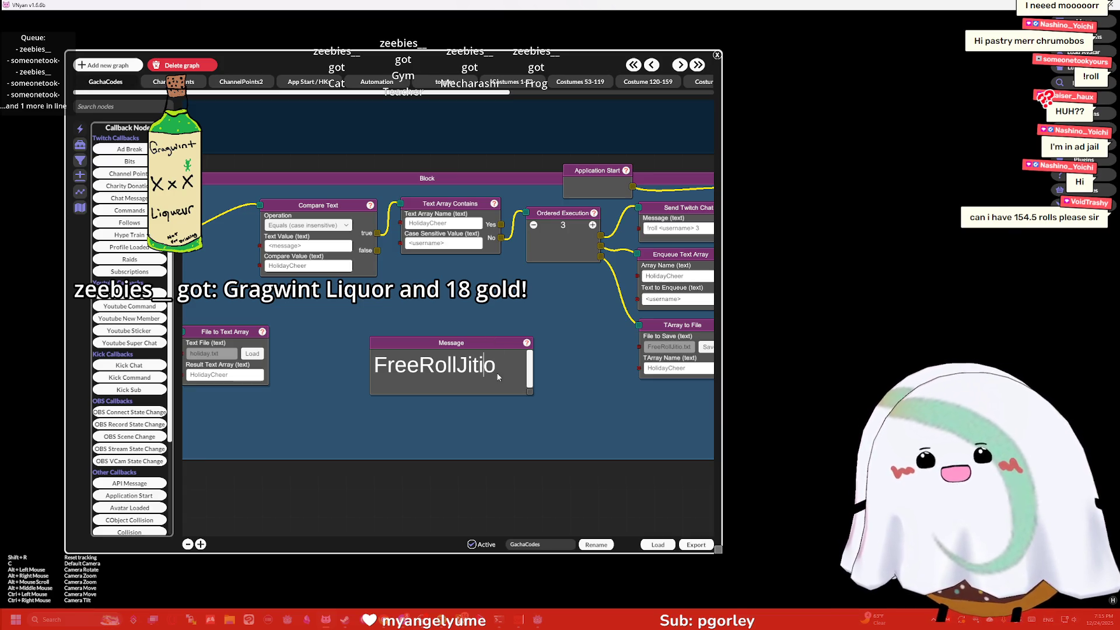
pyautogui.write('HolidayCheer')
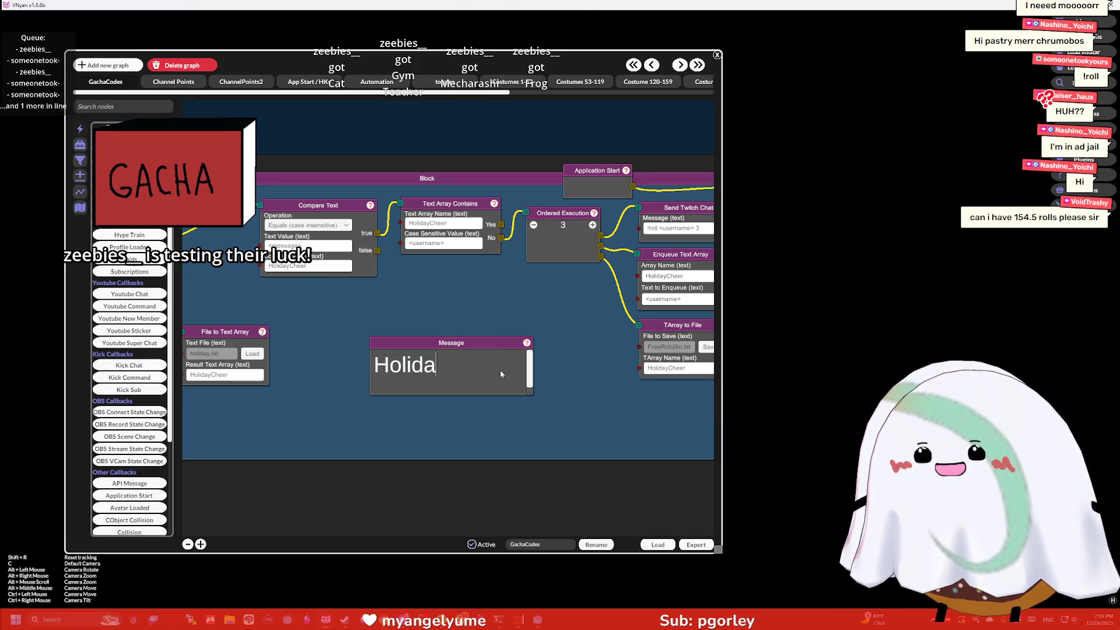
pyautogui.click(504, 194)
# Step: Review the HolidayCheer graph's nodes, then return to Godot and open File Explorer
pyautogui.scroll(-5, 507, 234)
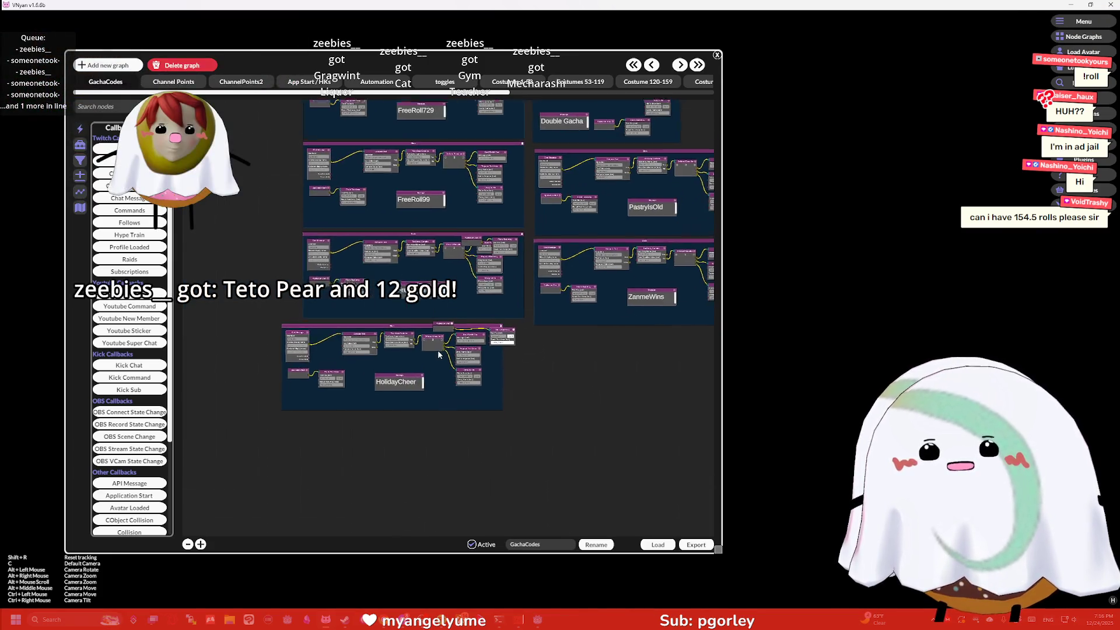
pyautogui.scroll(5, 520, 344)
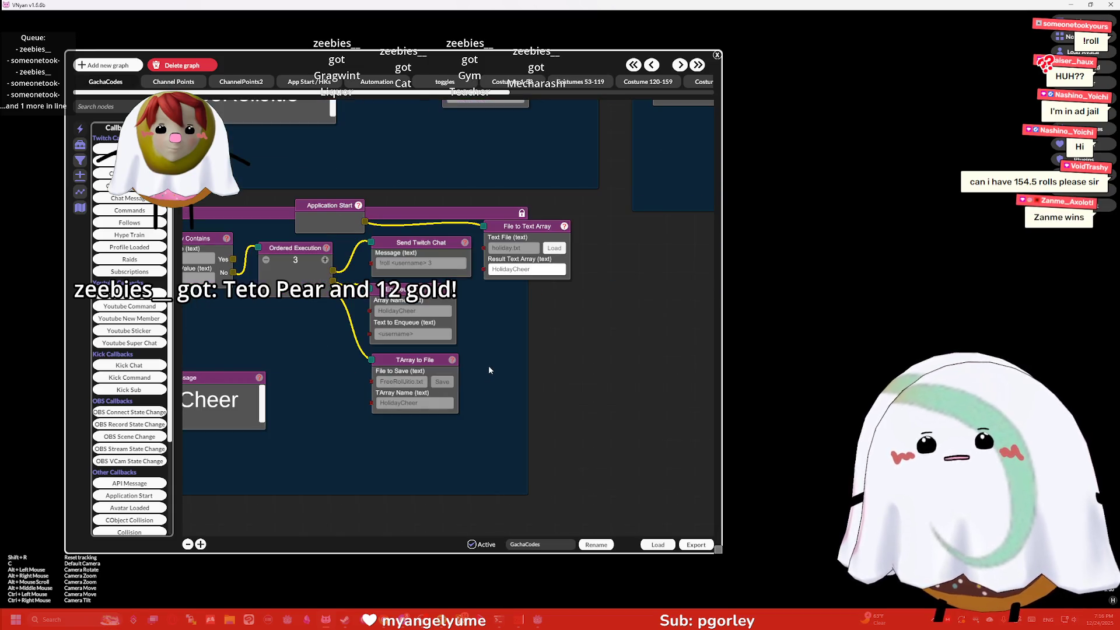
pyautogui.moveTo(244, 328)
pyautogui.mouseDown()
pyautogui.moveTo(478, 313)
pyautogui.moveTo(464, 319)
pyautogui.mouseUp()
pyautogui.scroll(-5, 465, 319)
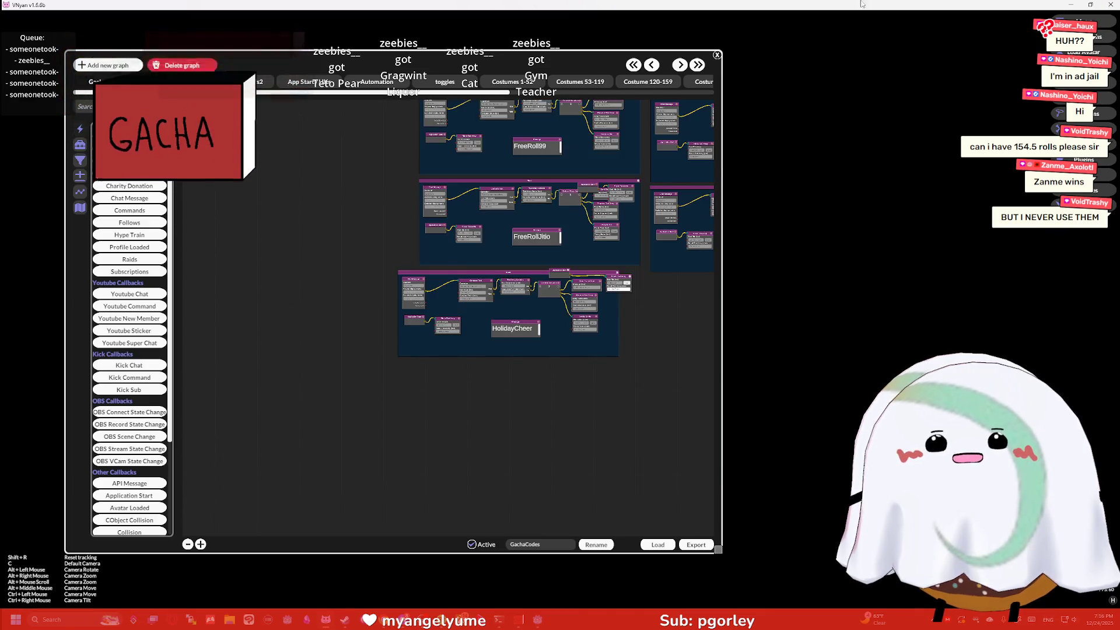
pyautogui.hotkey('alt', 'Tab')
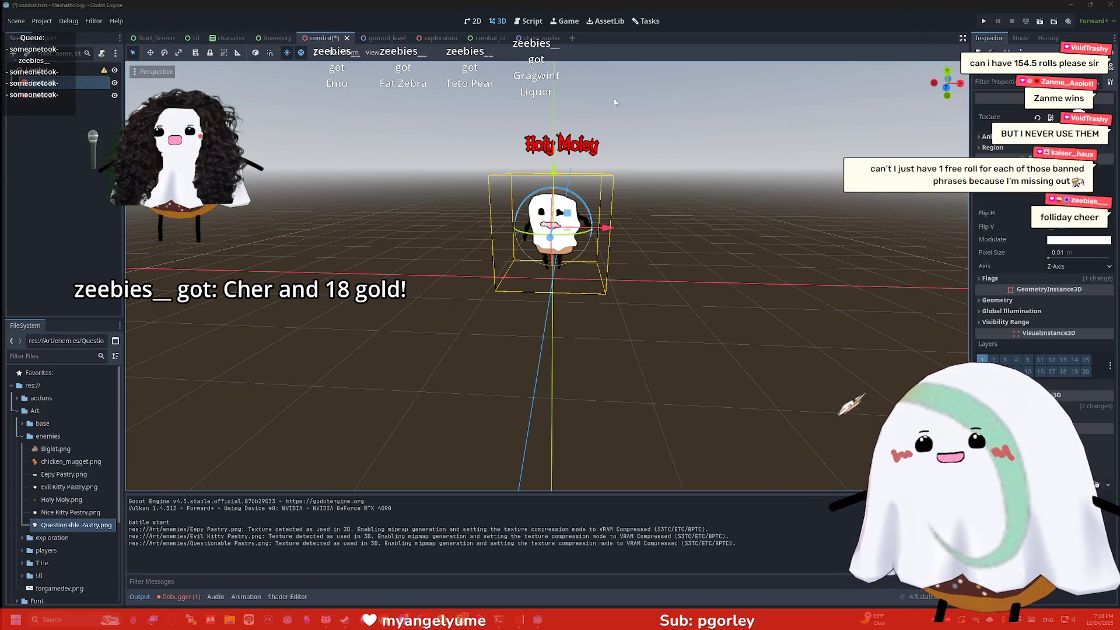
pyautogui.click(230, 621)
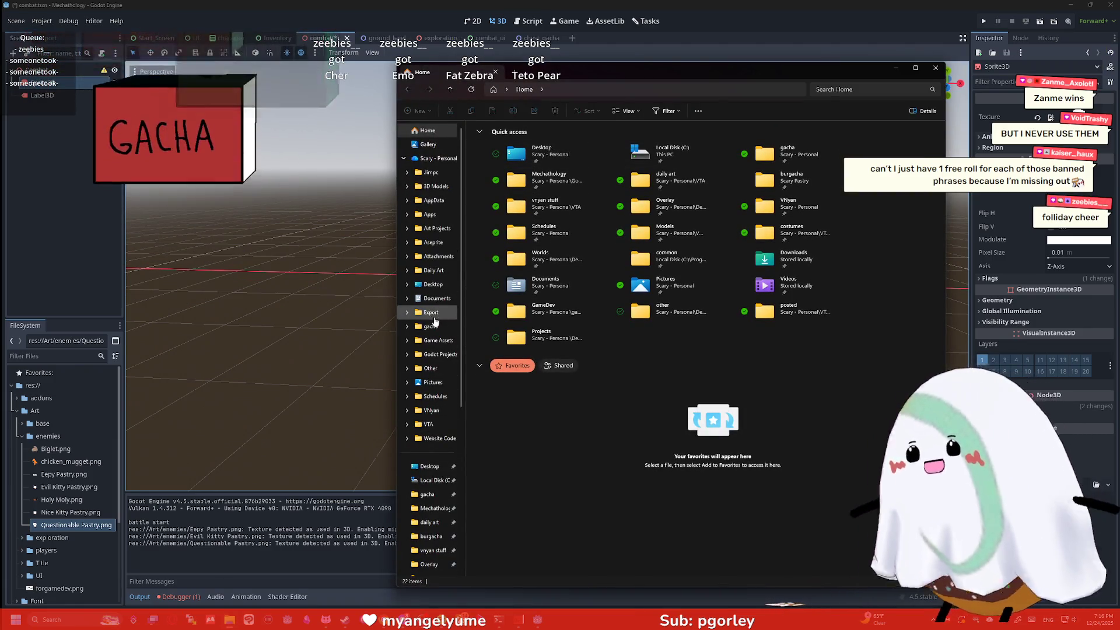
pyautogui.click(430, 326)
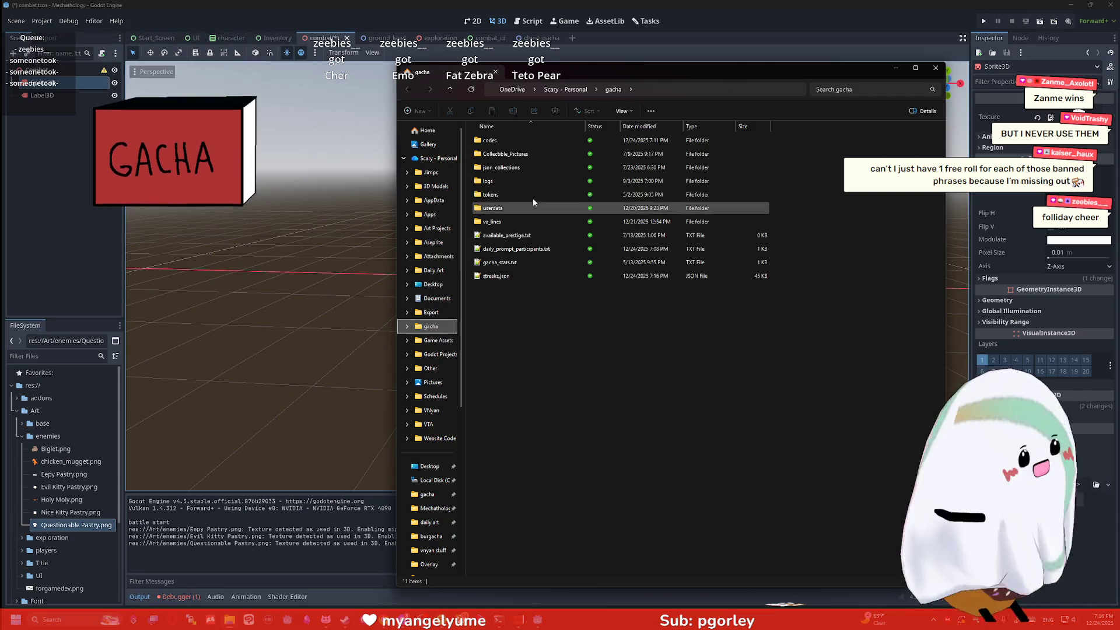
pyautogui.doubleClick(517, 249)
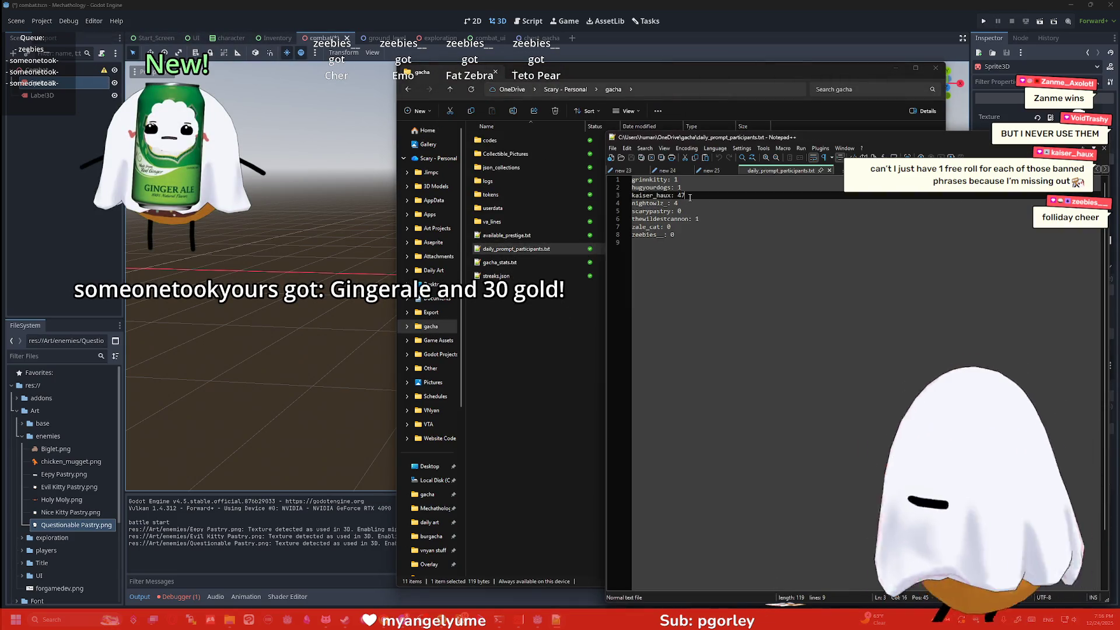
pyautogui.click(683, 194)
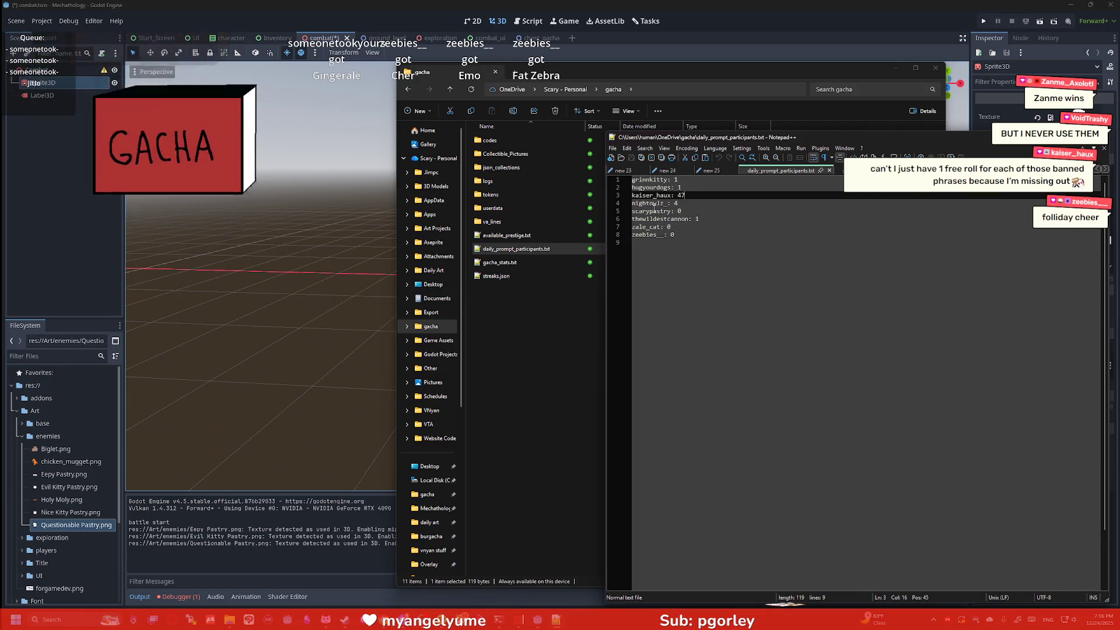
pyautogui.hotkey('alt', 'F4')
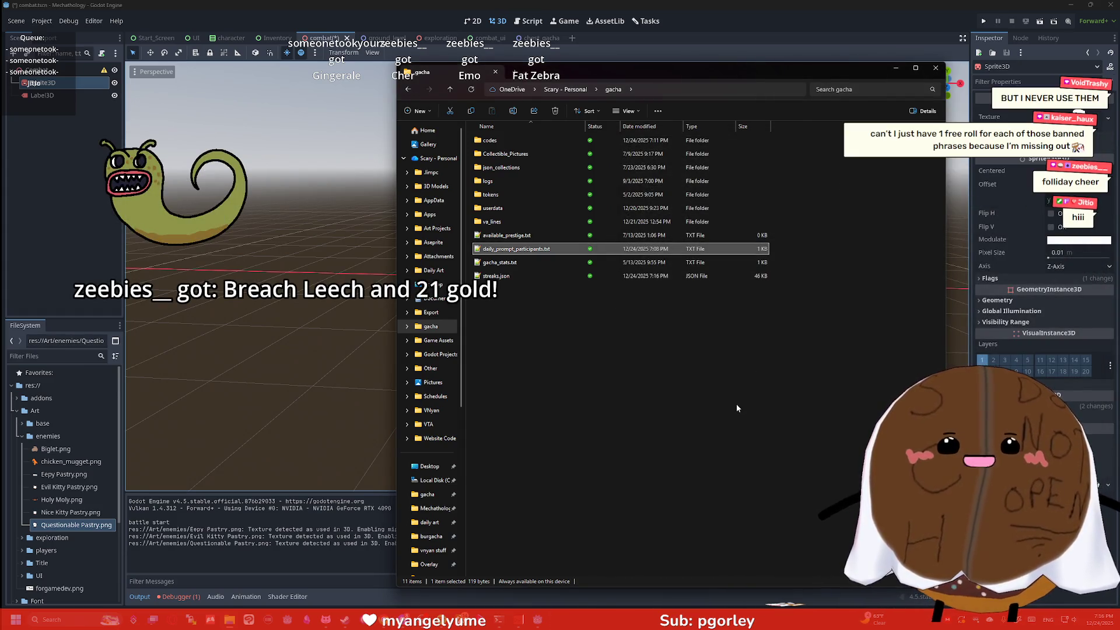
pyautogui.click(936, 68)
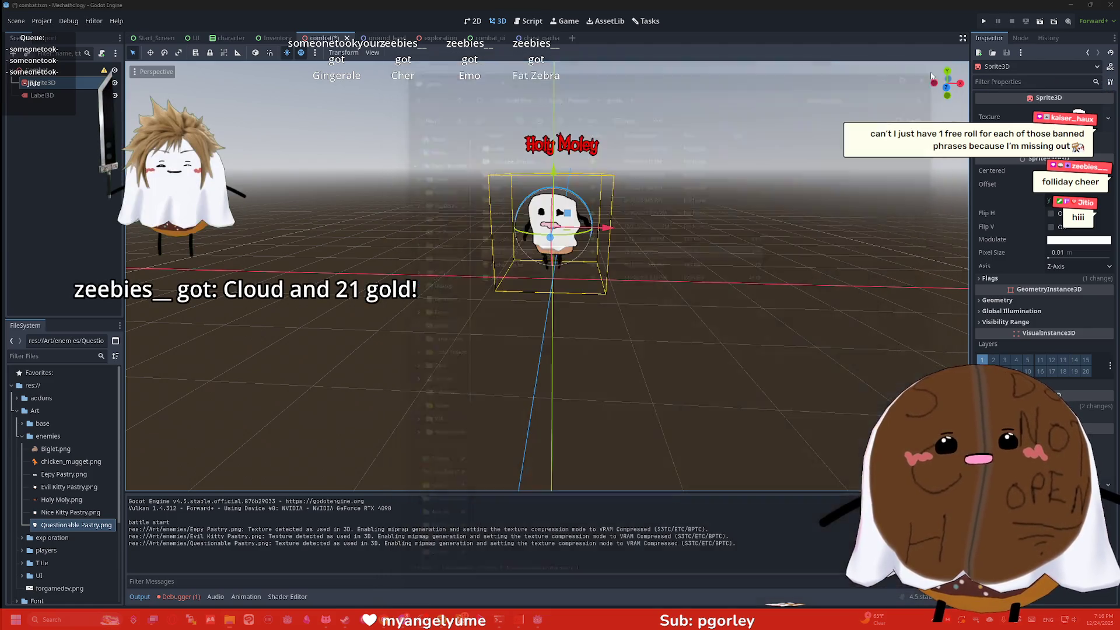
# Step: Deselect the enemy sprite, return to the Godot editor, and save and run the game with F5
pyautogui.click(666, 206)
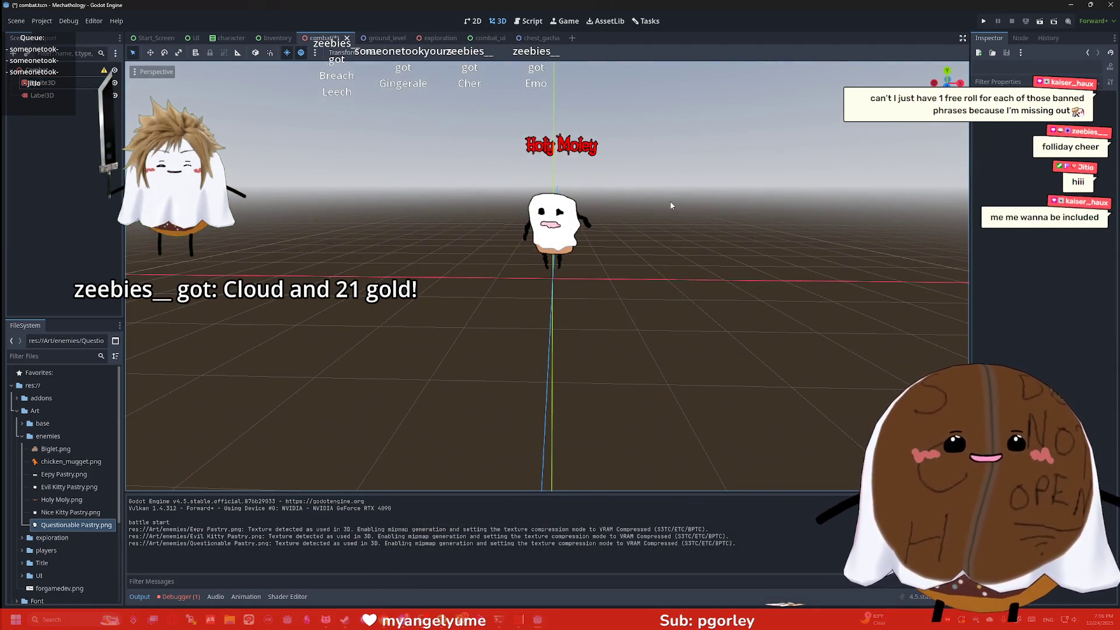
pyautogui.scroll(1, 671, 201)
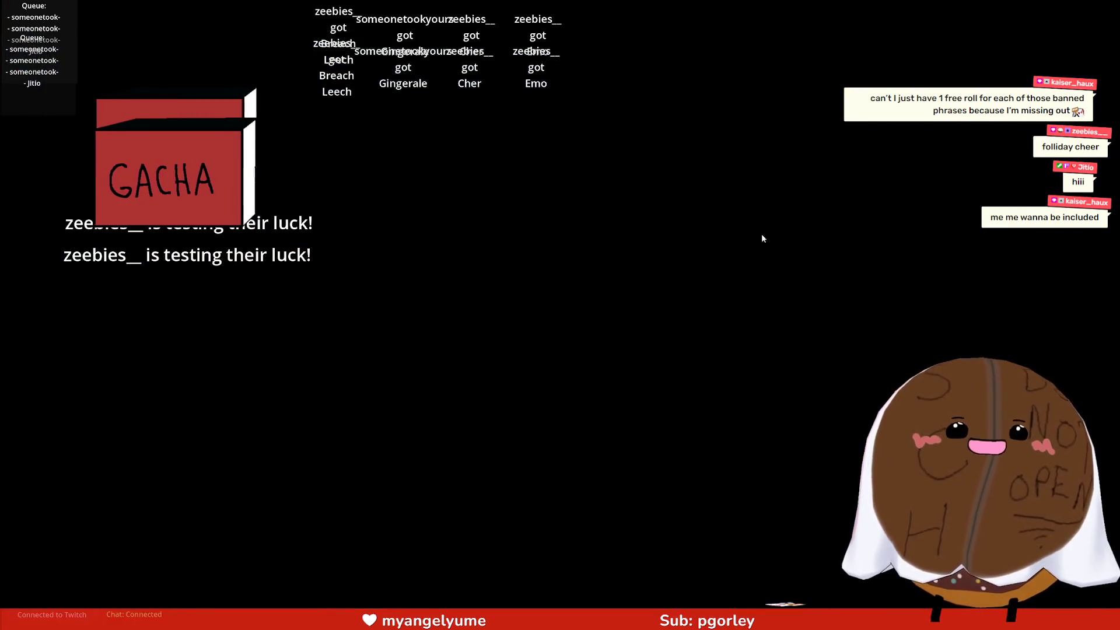
pyautogui.hotkey('alt', 'Tab')
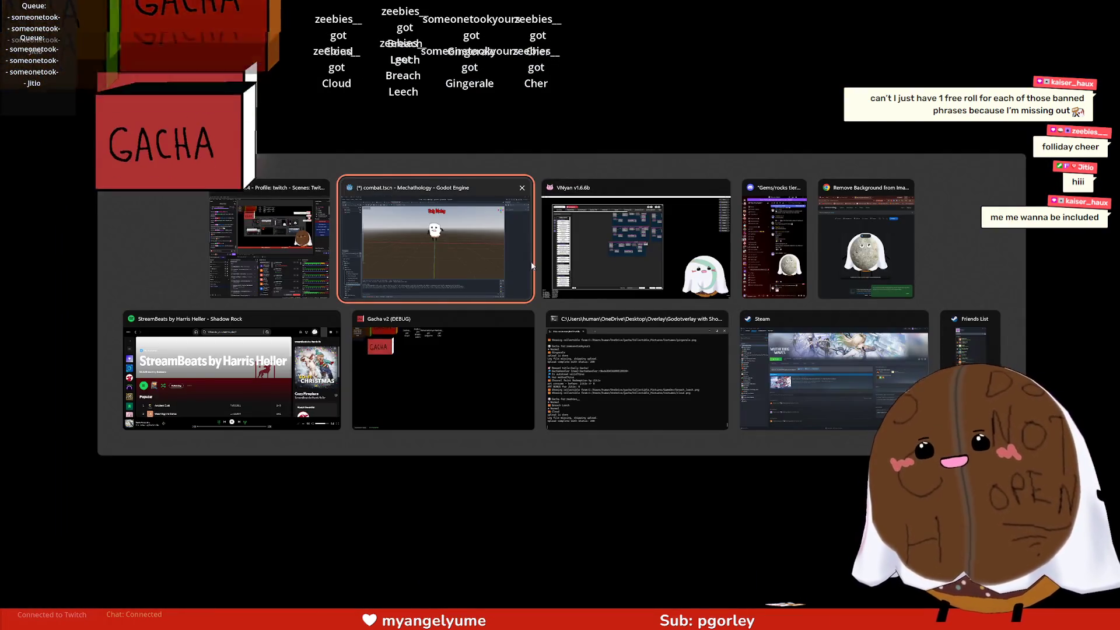
pyautogui.click(466, 244)
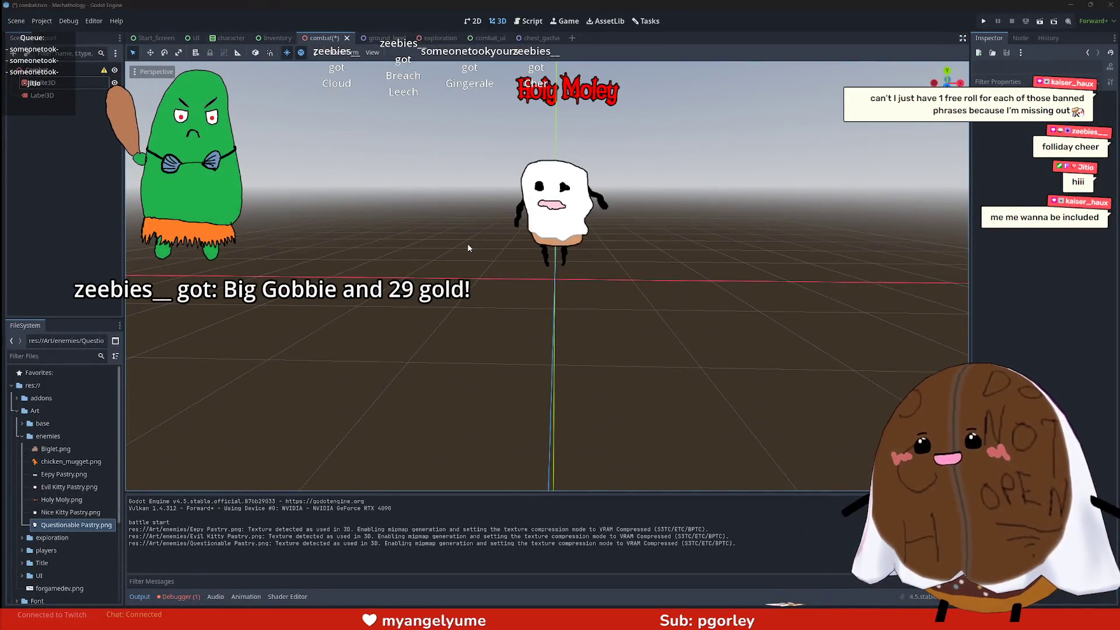
pyautogui.hotkey('alt', 'Tab')
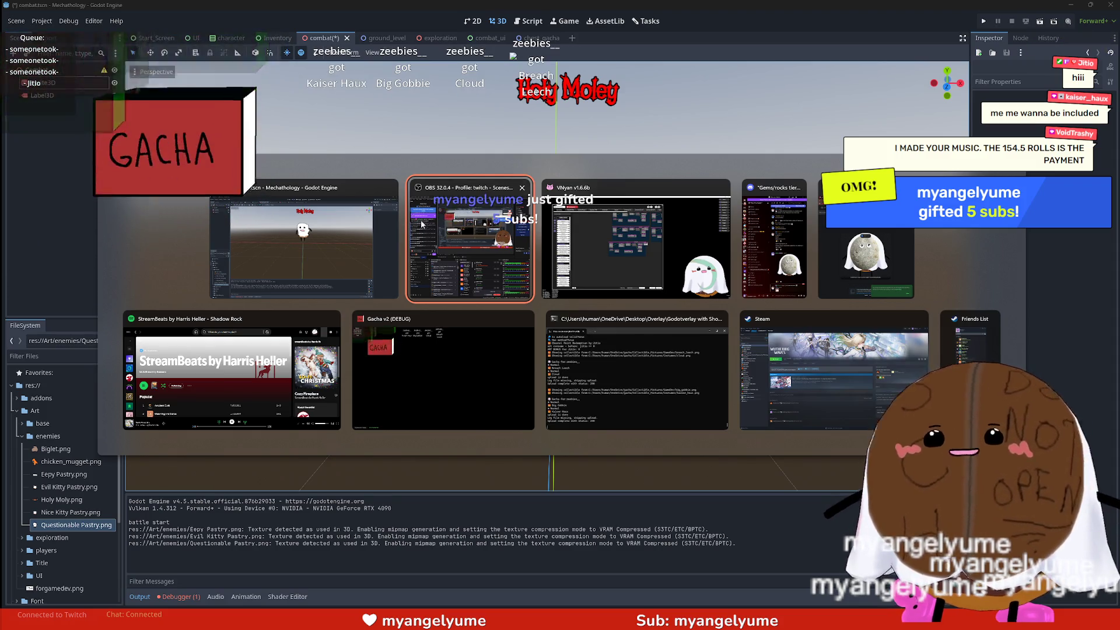
pyautogui.press('Escape')
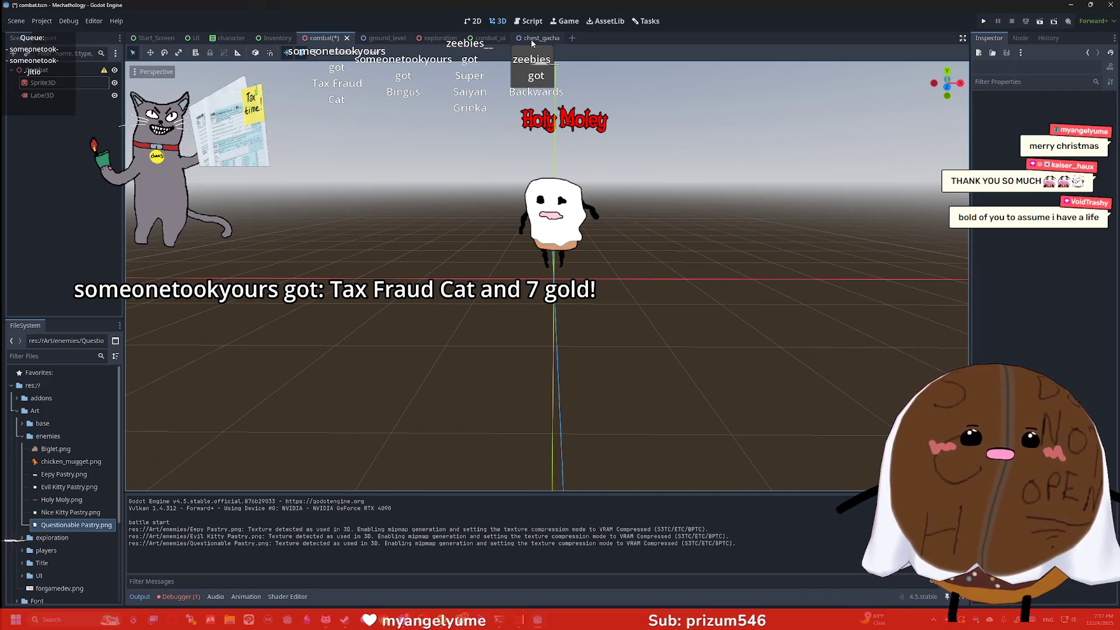
pyautogui.press('F5')
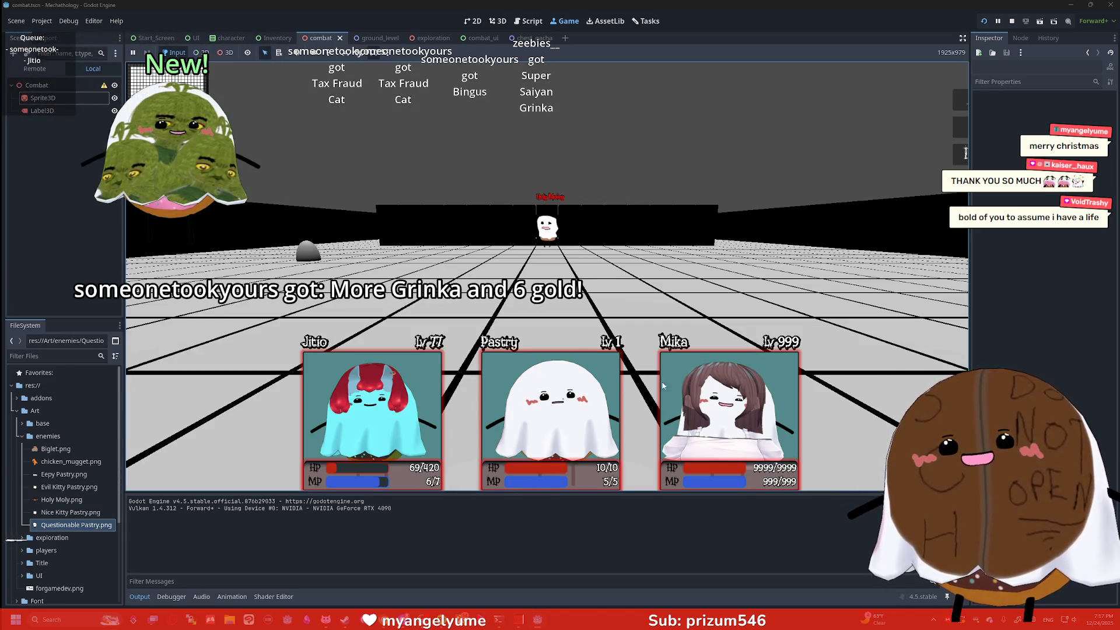
# Step: Open the Player character resource, set its Name to OldPastry, and rerun the game
pyautogui.click(23, 439)
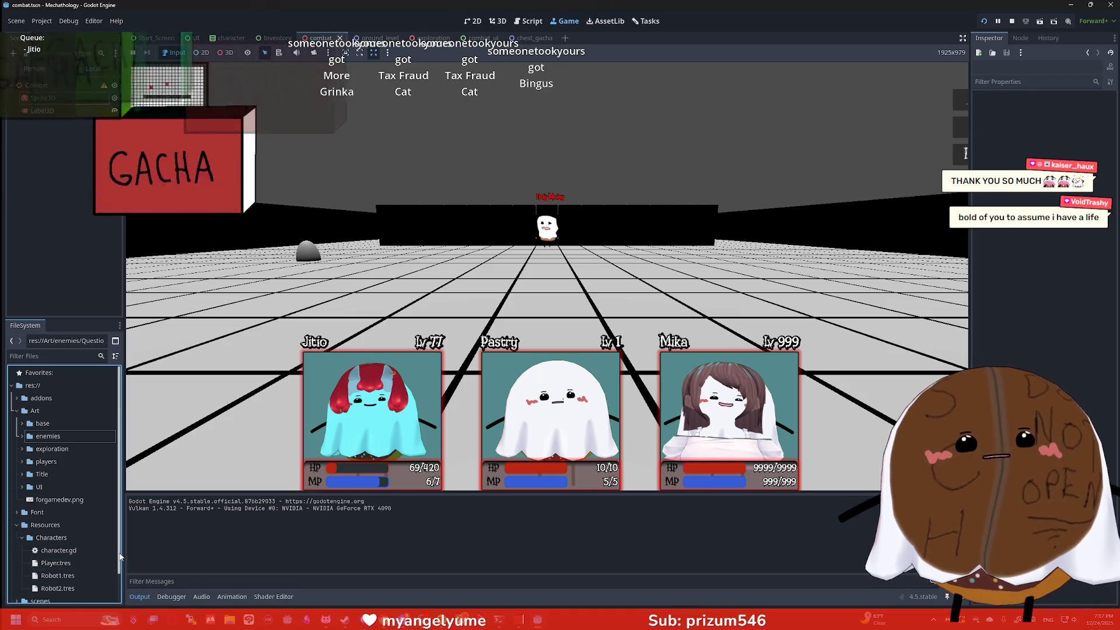
pyautogui.doubleClick(63, 563)
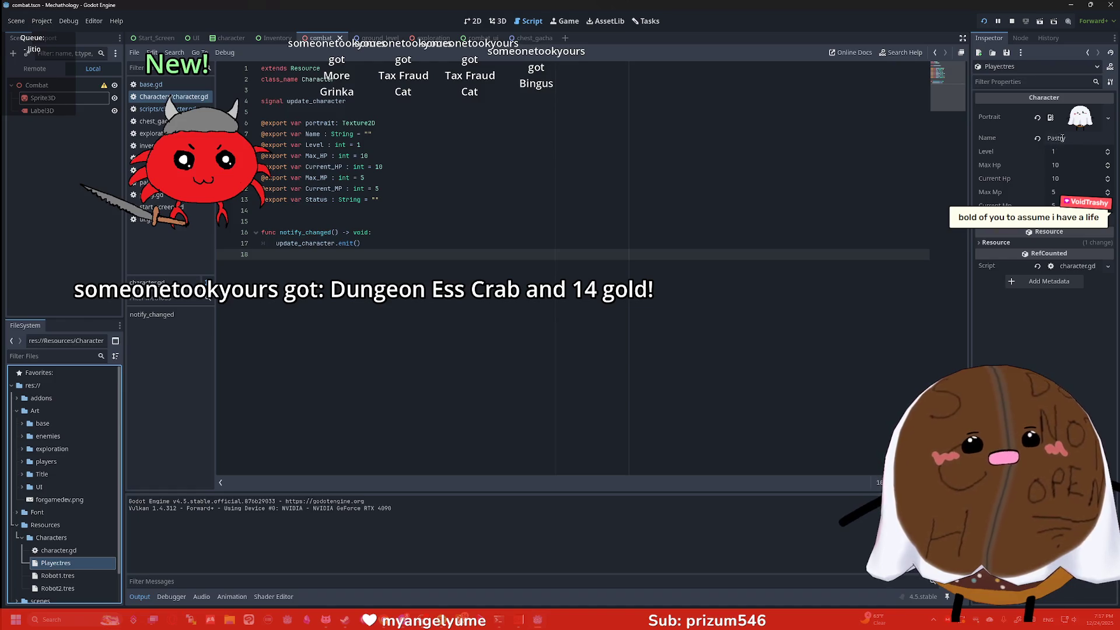
pyautogui.click(1070, 138)
pyautogui.write('Pas')
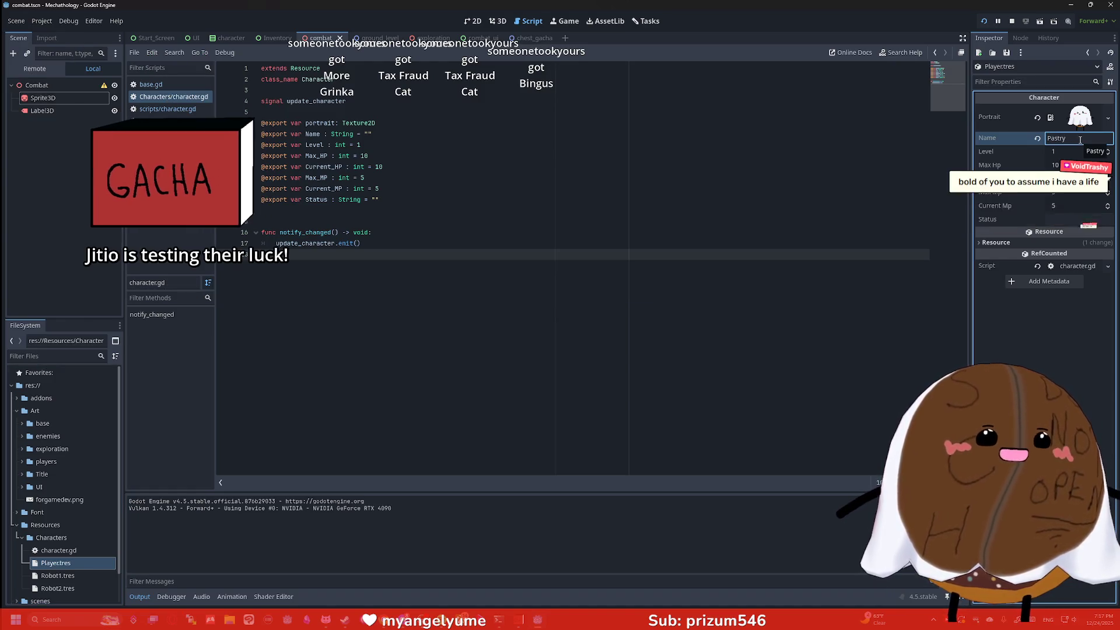
pyautogui.press('BackSpace')
pyautogui.press('BackSpace')
pyautogui.press('BackSpace')
pyautogui.write('OldPastry')
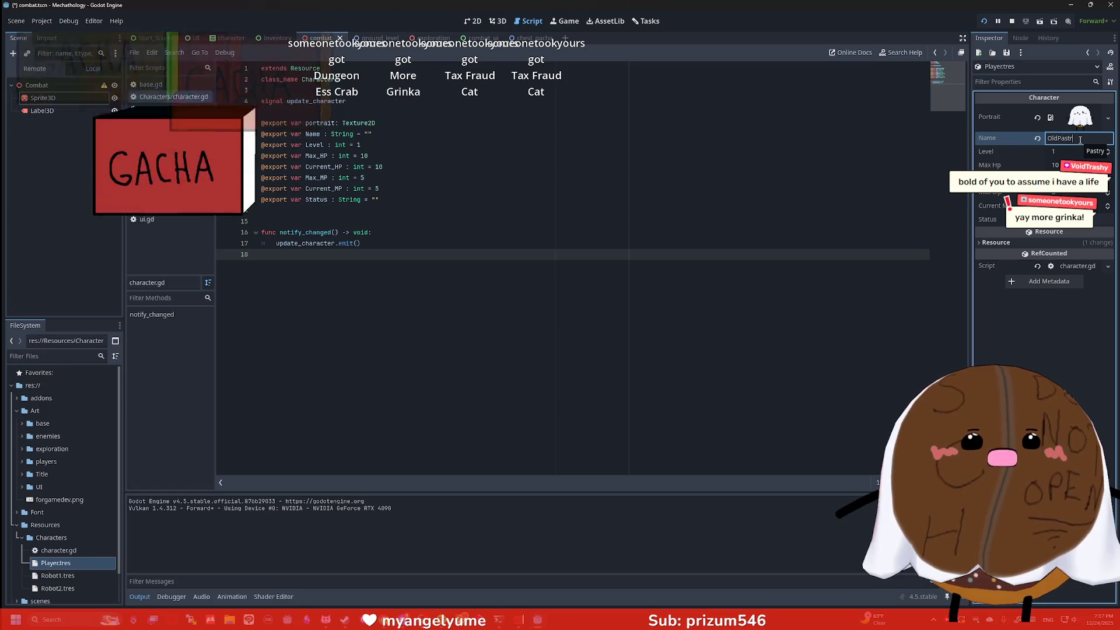
pyautogui.press('F5')
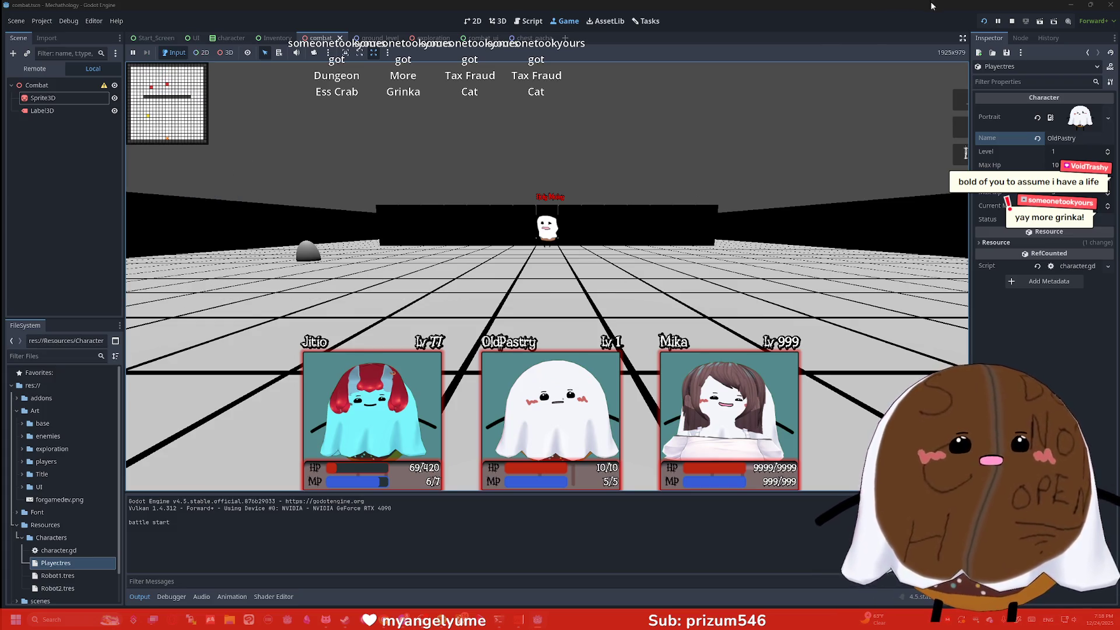
# Step: Stop the game and rename the Player character to Pastry
pyautogui.click(1014, 22)
pyautogui.click(1078, 138)
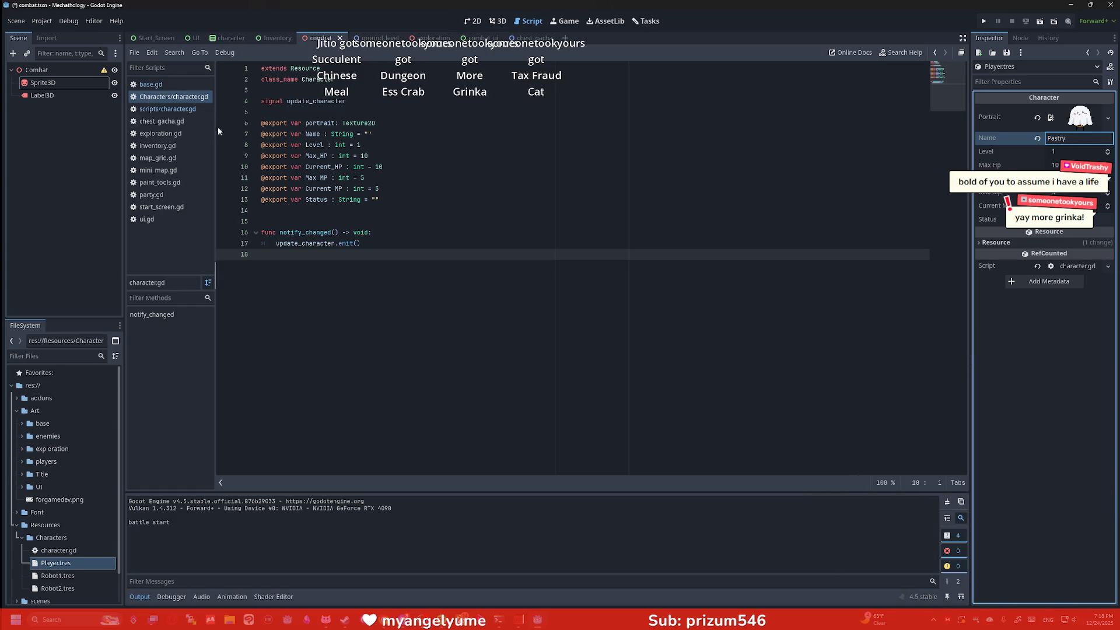
pyautogui.press('Return')
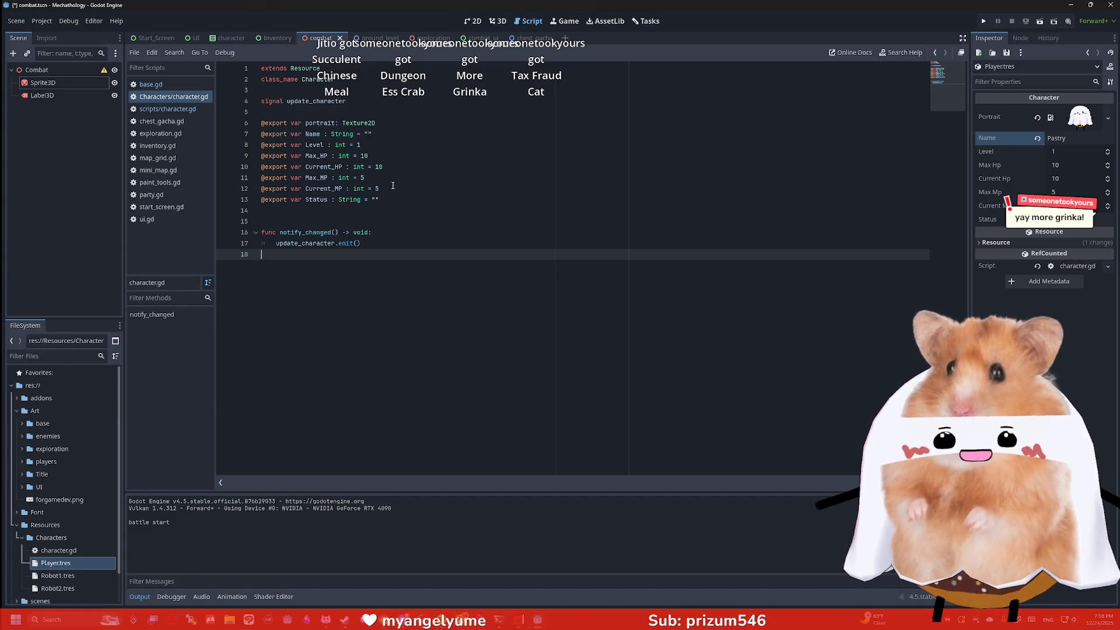
pyautogui.moveTo(366, 243)
pyautogui.mouseDown()
pyautogui.moveTo(237, 217)
pyautogui.moveTo(327, 252)
pyautogui.moveTo(276, 244)
pyautogui.moveTo(387, 258)
pyautogui.mouseUp()
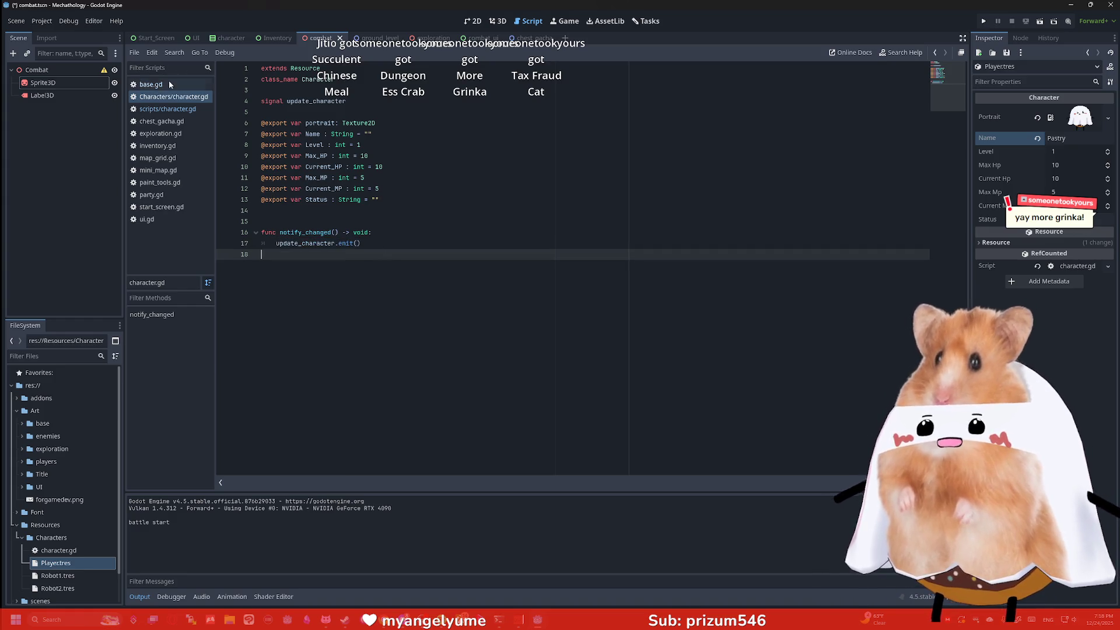
# Step: Open scripts/character.gd and look over its refresh function
pyautogui.click(153, 110)
pyautogui.moveTo(601, 443)
pyautogui.mouseDown()
pyautogui.moveTo(560, 412)
pyautogui.moveTo(535, 295)
pyautogui.mouseUp()
pyautogui.click(534, 309)
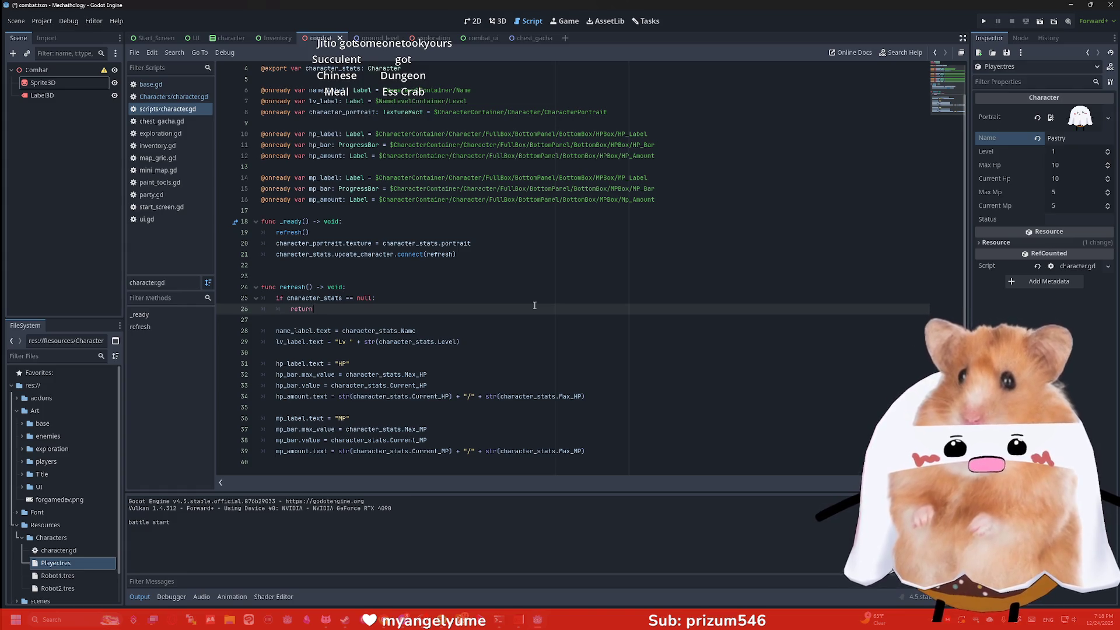
# Step: Inspect notify_changed's update_character.emit() call in Characters/character.gd, then open the Start_Screen scene
pyautogui.click(151, 84)
pyautogui.click(173, 97)
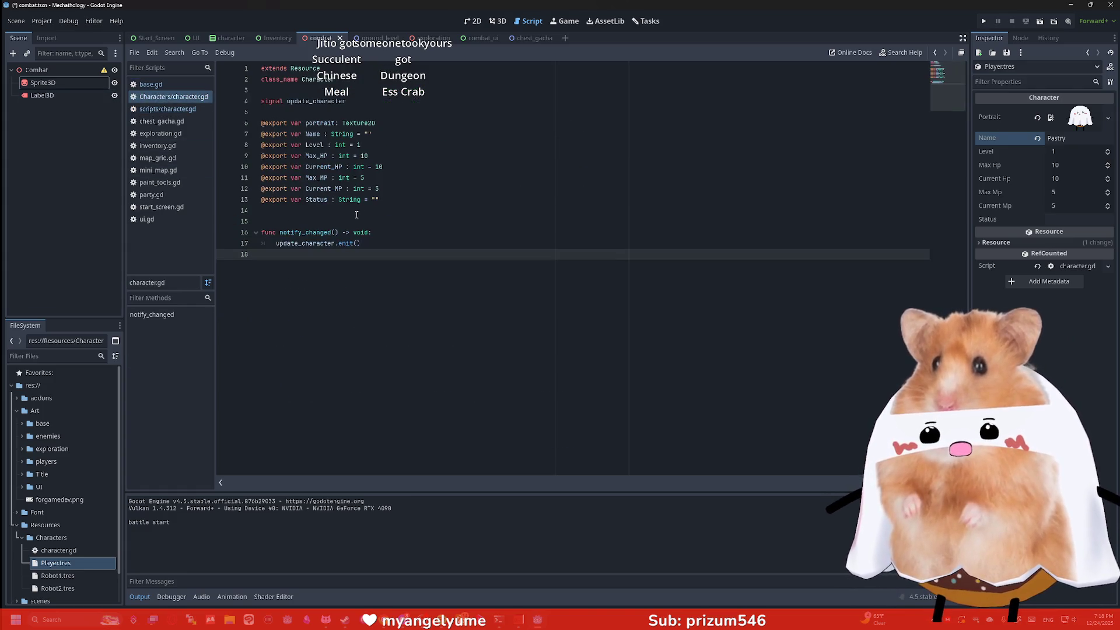
pyautogui.moveTo(378, 243); pyautogui.dragTo(276, 244)
pyautogui.click(276, 244)
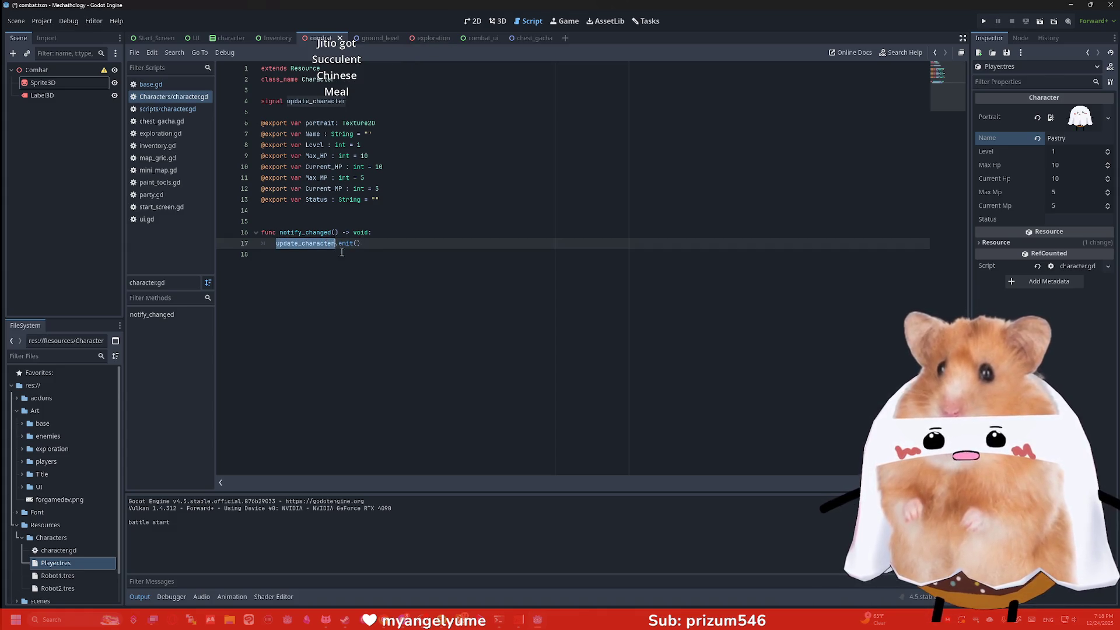
pyautogui.click(379, 252)
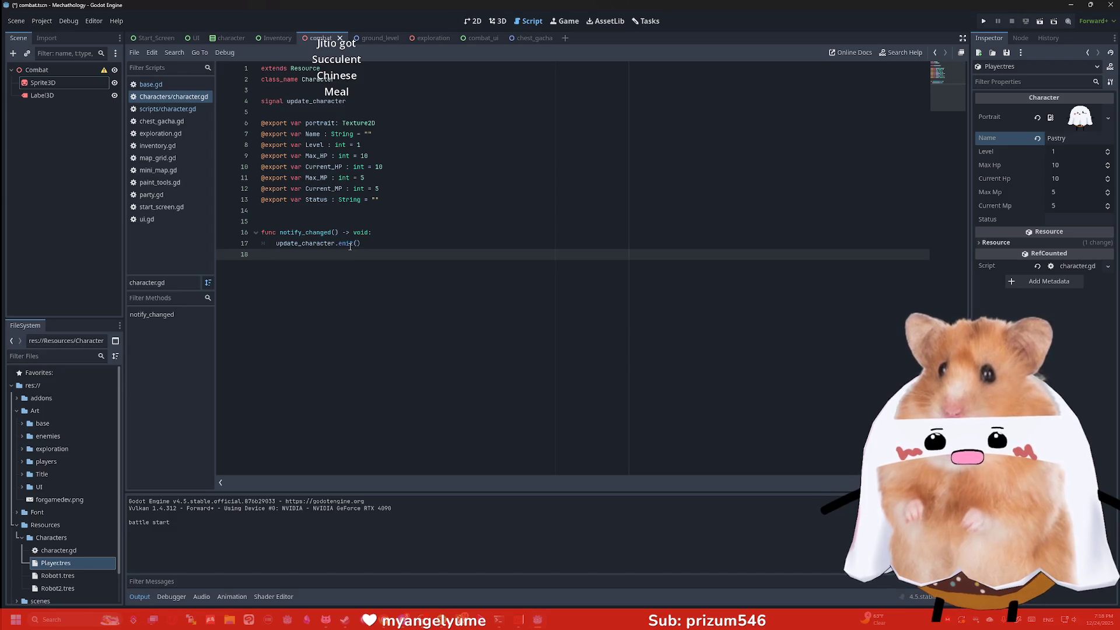
pyautogui.moveTo(381, 245); pyautogui.dragTo(270, 244)
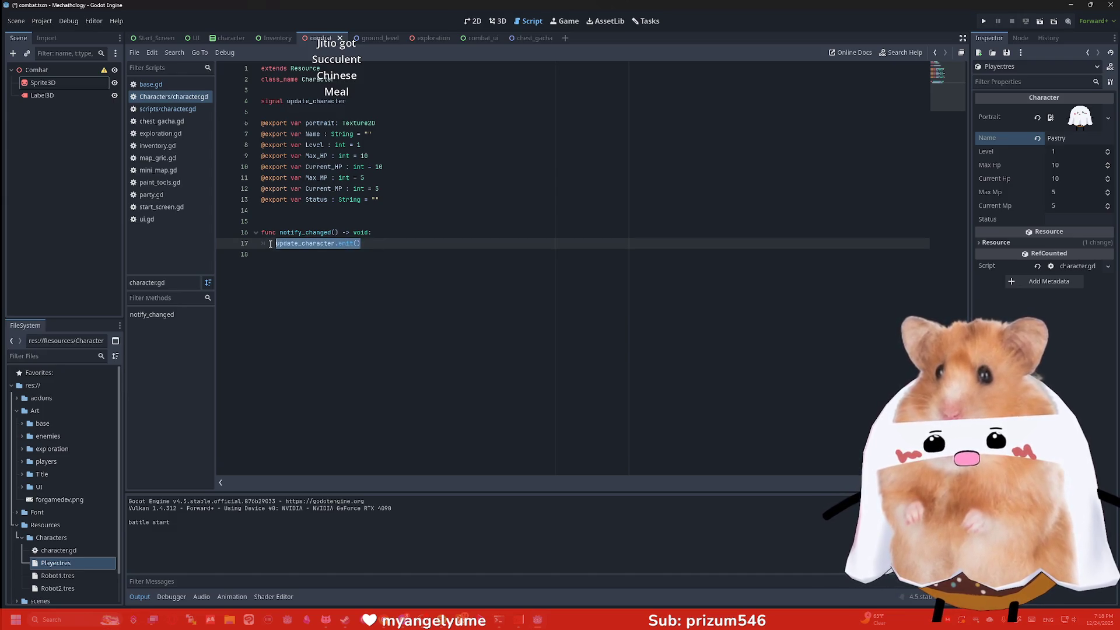
pyautogui.click(310, 232)
pyautogui.doubleClick(309, 233)
pyautogui.click(288, 233)
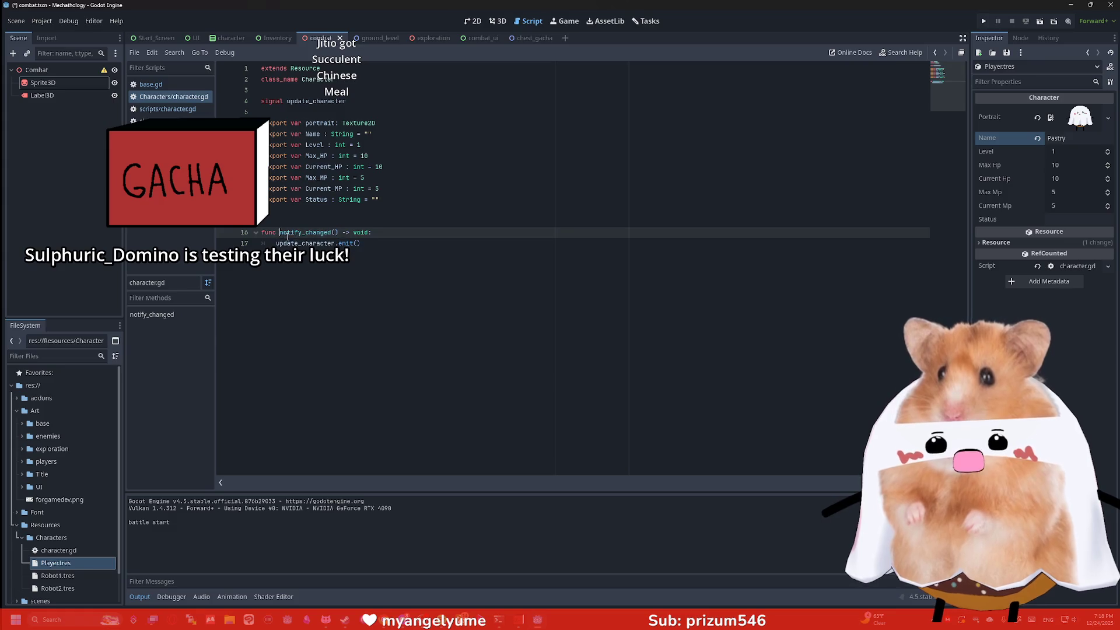
pyautogui.click(416, 245)
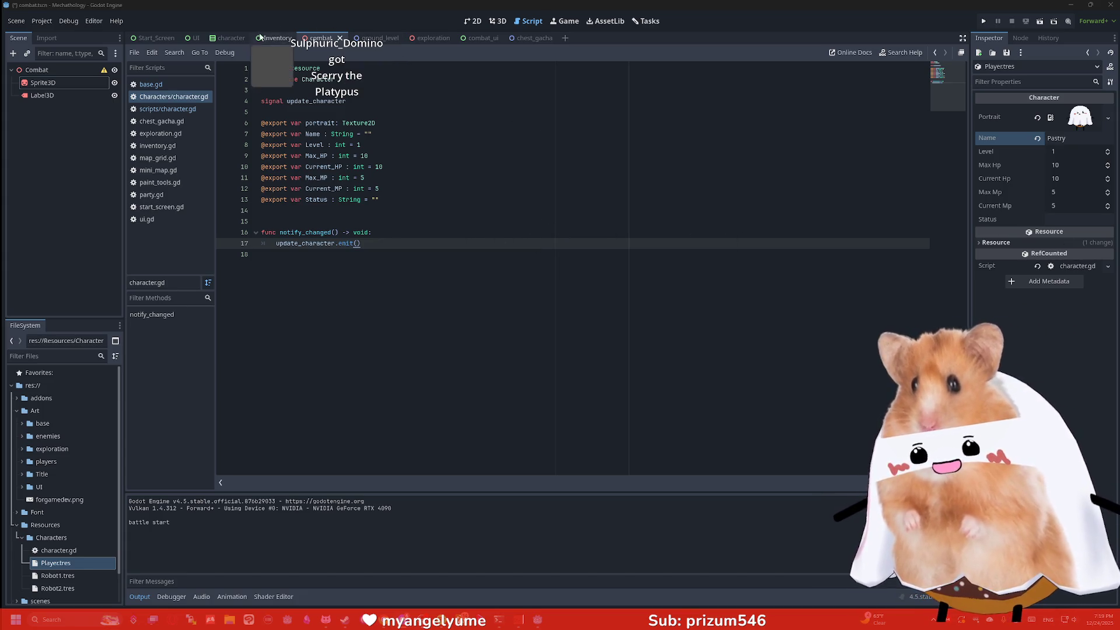
pyautogui.click(195, 38)
pyautogui.click(157, 38)
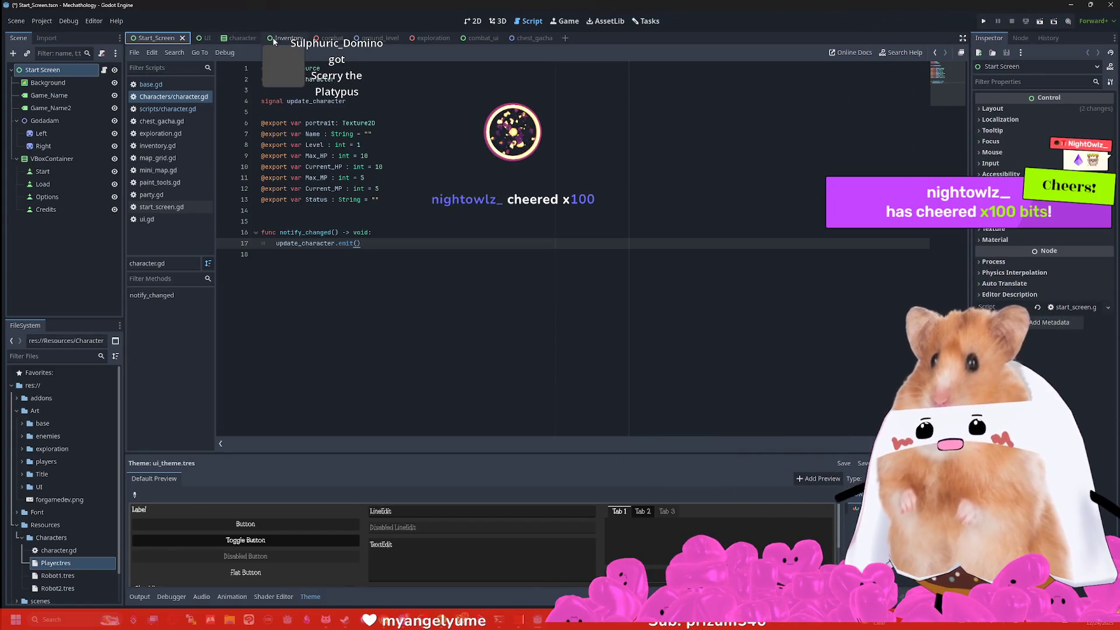
# Step: Run the game from the character scene and check the battle start line in the Output log
pyautogui.click(321, 38)
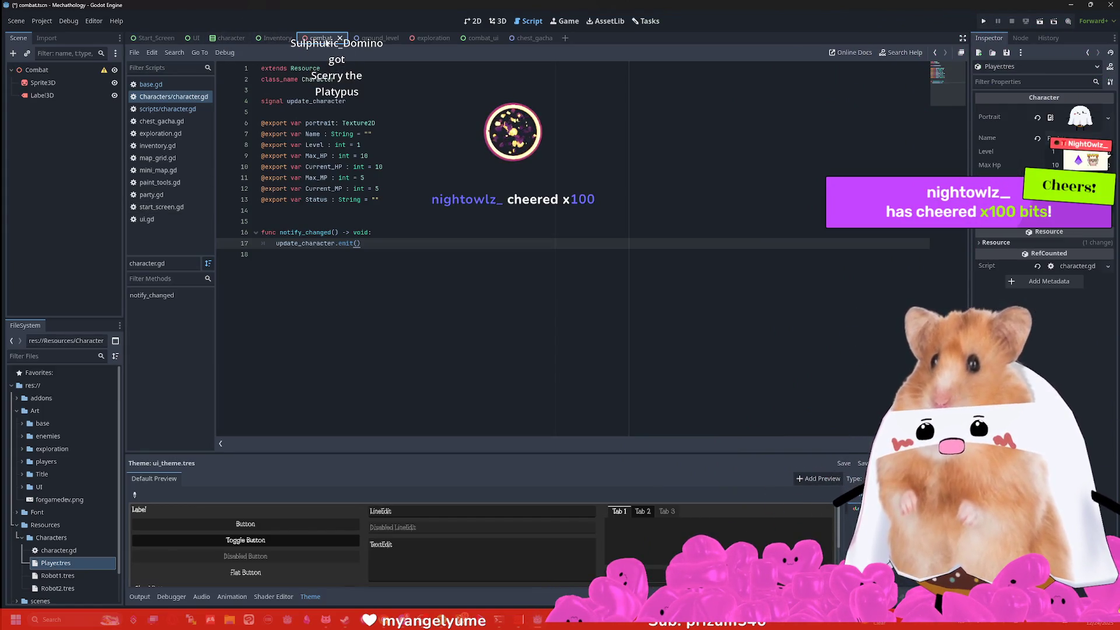
pyautogui.click(231, 38)
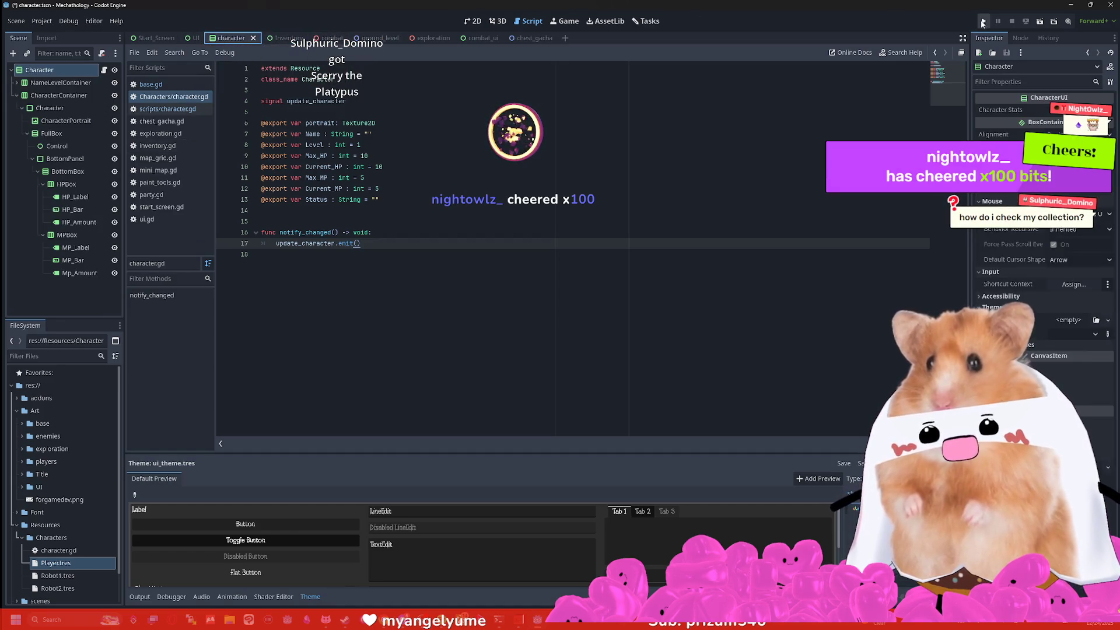
pyautogui.press('F6')
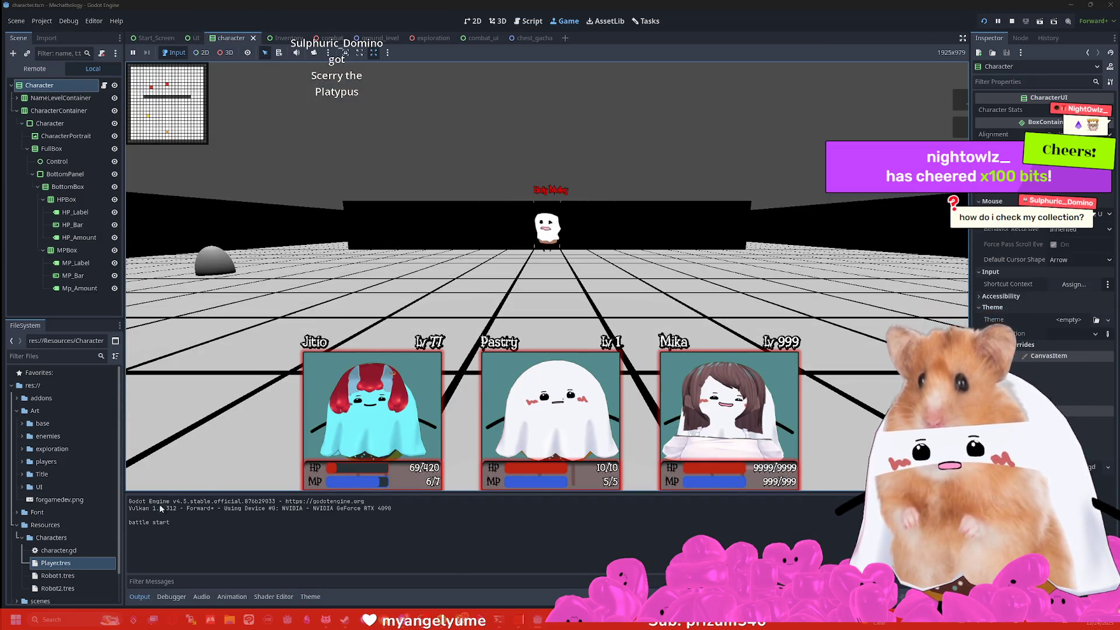
pyautogui.moveTo(131, 522); pyautogui.dragTo(169, 523)
pyautogui.click(194, 526)
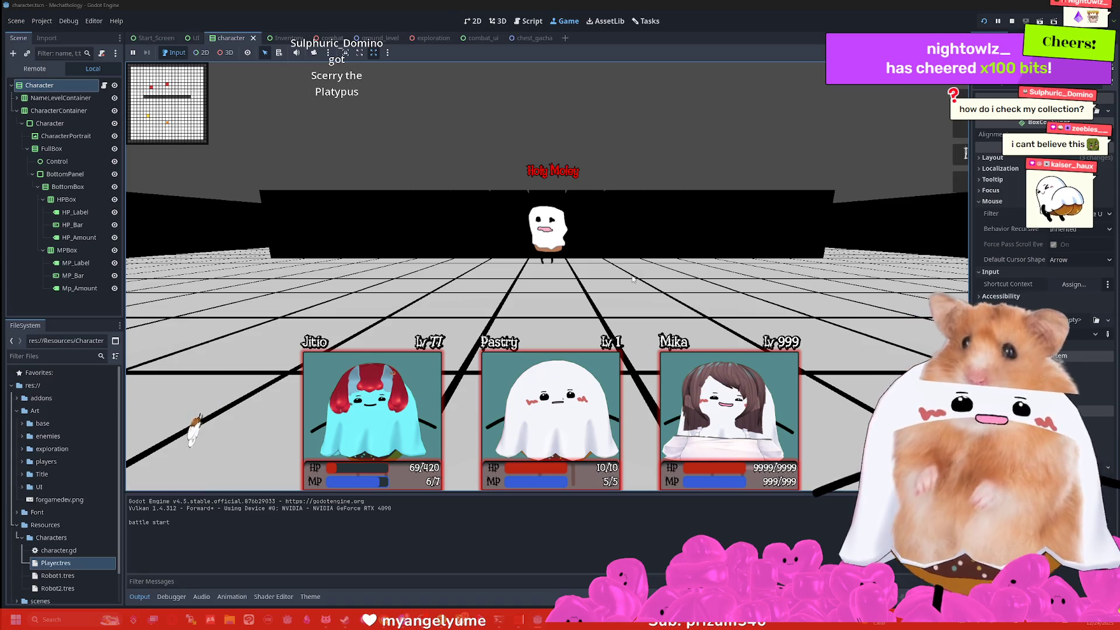
pyautogui.press('super')
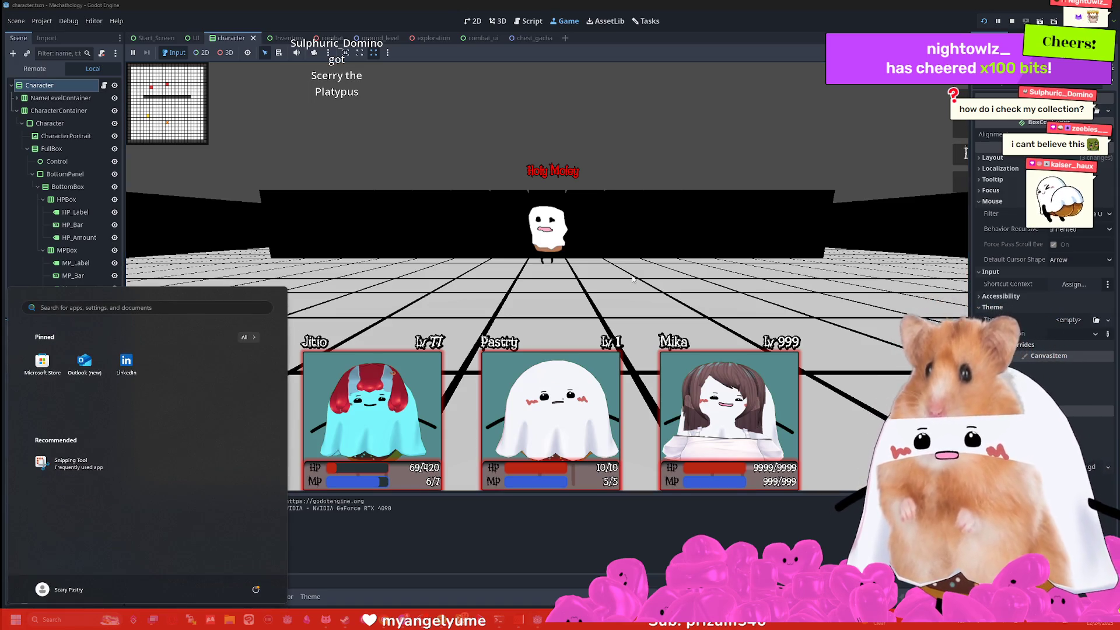
# Step: Launch Clip Studio Paint and create a blank 1000x1000 canvas
pyautogui.click(366, 437)
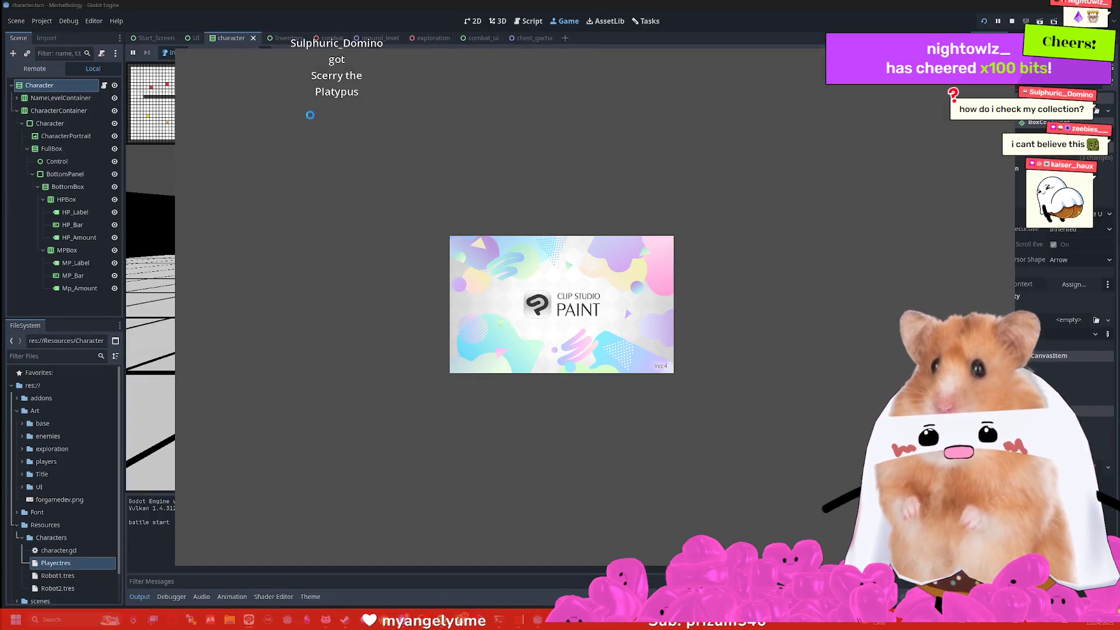
pyautogui.click(187, 64)
pyautogui.click(201, 82)
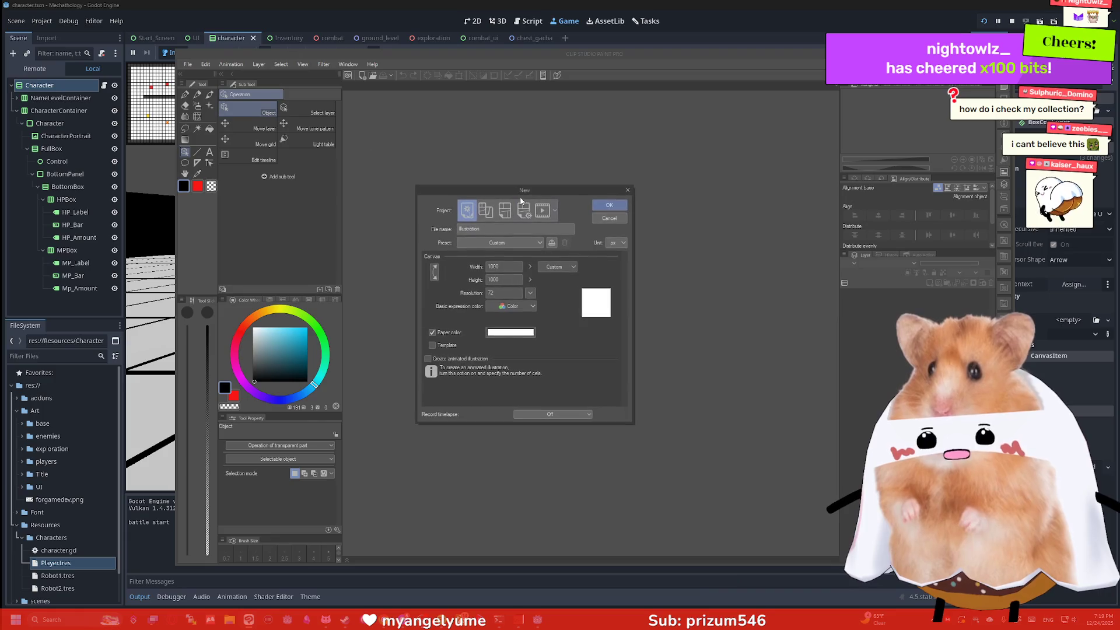
pyautogui.click(608, 205)
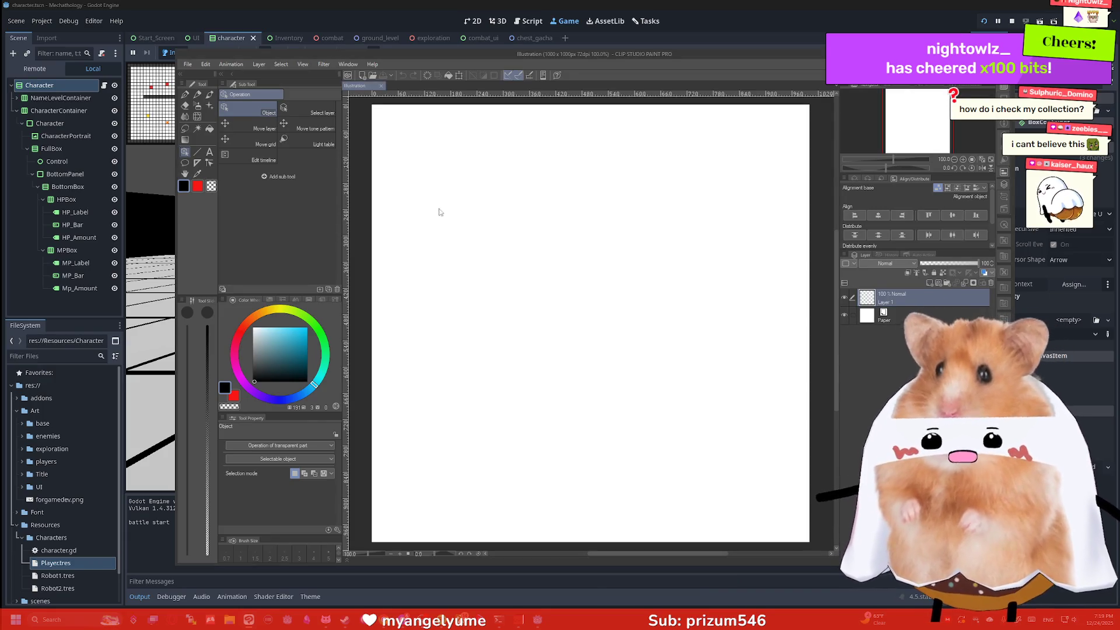
# Step: With the pen, sketch the Battle Start label, battle box, ghost enemy and three party boxes
pyautogui.press('p')
pyautogui.moveTo(402, 206)
pyautogui.mouseDown()
pyautogui.moveTo(452, 248)
pyautogui.moveTo(399, 206)
pyautogui.moveTo(487, 218)
pyautogui.moveTo(482, 202)
pyautogui.mouseUp()
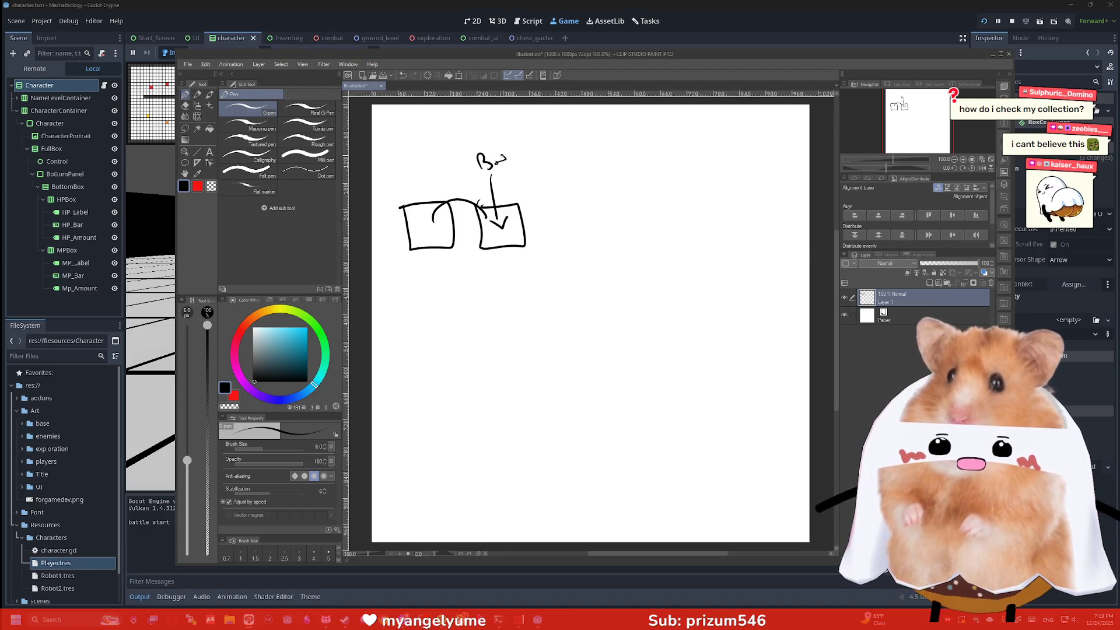
pyautogui.moveTo(524, 150); pyautogui.dragTo(535, 146)
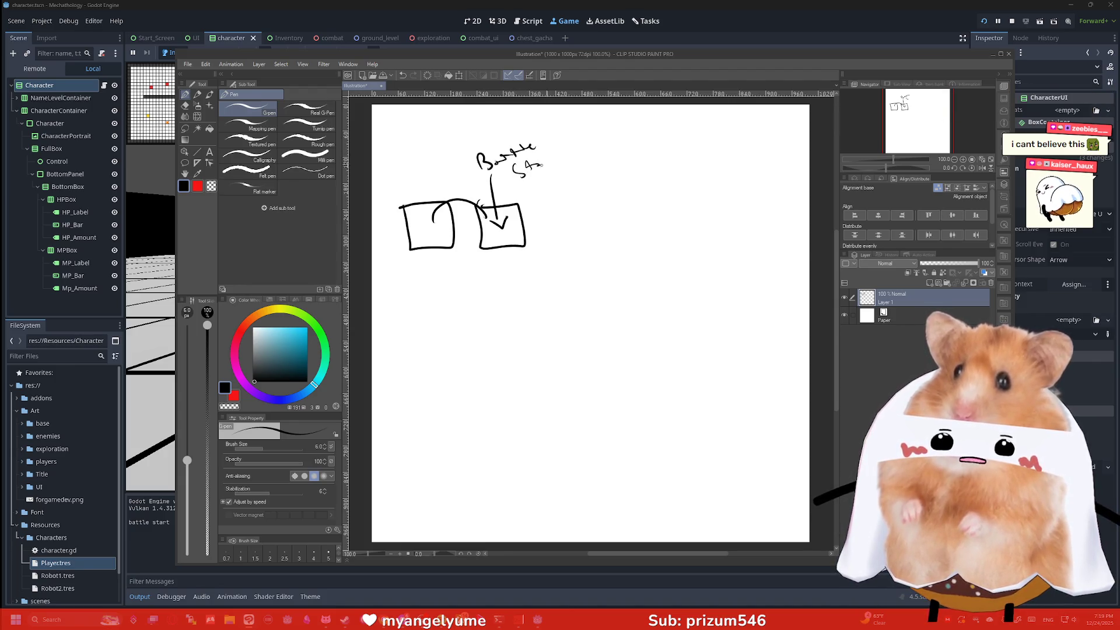
pyautogui.moveTo(754, 278)
pyautogui.mouseDown()
pyautogui.moveTo(763, 362)
pyautogui.moveTo(705, 484)
pyautogui.moveTo(507, 495)
pyautogui.moveTo(509, 299)
pyautogui.moveTo(752, 276)
pyautogui.mouseUp()
pyautogui.moveTo(618, 388)
pyautogui.mouseDown()
pyautogui.moveTo(618, 349)
pyautogui.moveTo(672, 386)
pyautogui.moveTo(620, 397)
pyautogui.moveTo(672, 394)
pyautogui.mouseUp()
pyautogui.moveTo(629, 356); pyautogui.dragTo(636, 362)
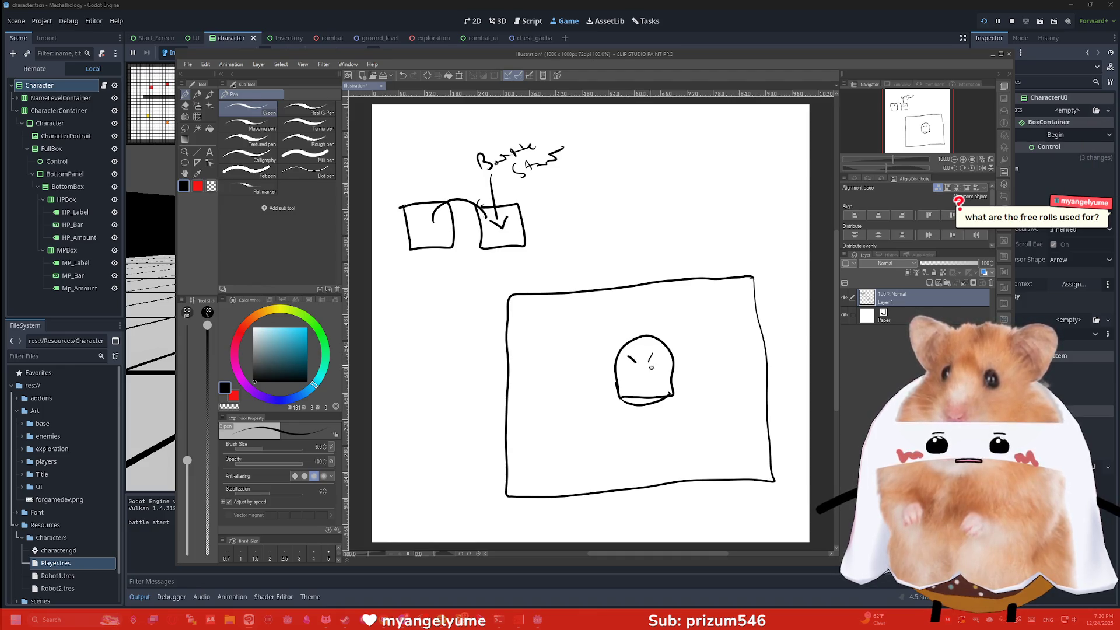
pyautogui.moveTo(557, 470)
pyautogui.mouseDown()
pyautogui.moveTo(598, 483)
pyautogui.moveTo(674, 430)
pyautogui.moveTo(636, 477)
pyautogui.mouseUp()
pyautogui.moveTo(708, 468)
pyautogui.mouseDown()
pyautogui.moveTo(716, 424)
pyautogui.moveTo(710, 472)
pyautogui.mouseUp()
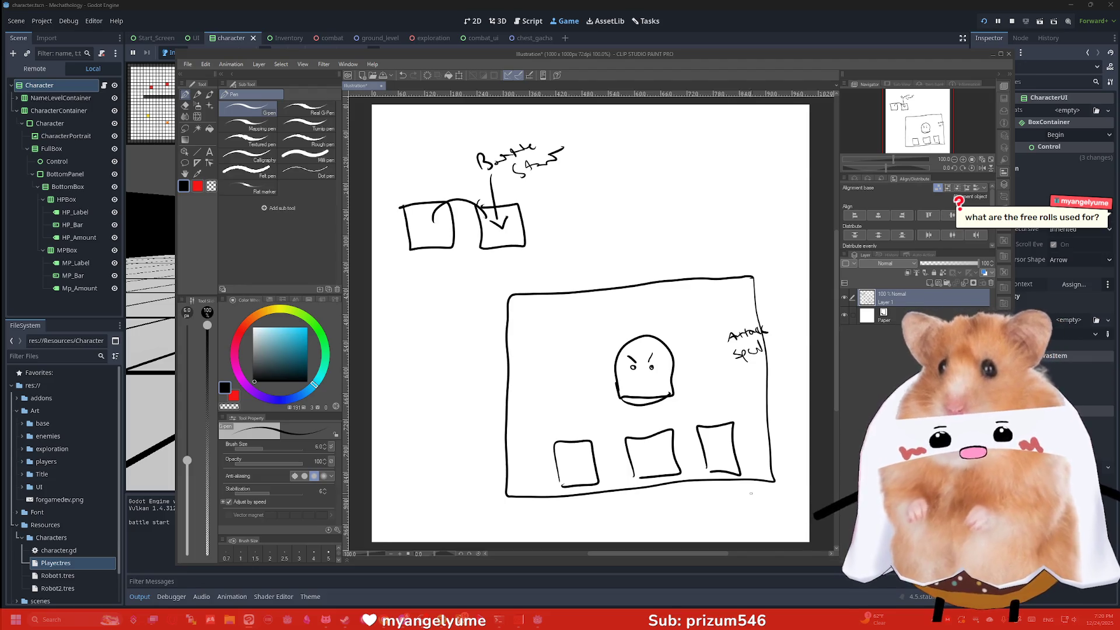
pyautogui.click(388, 626)
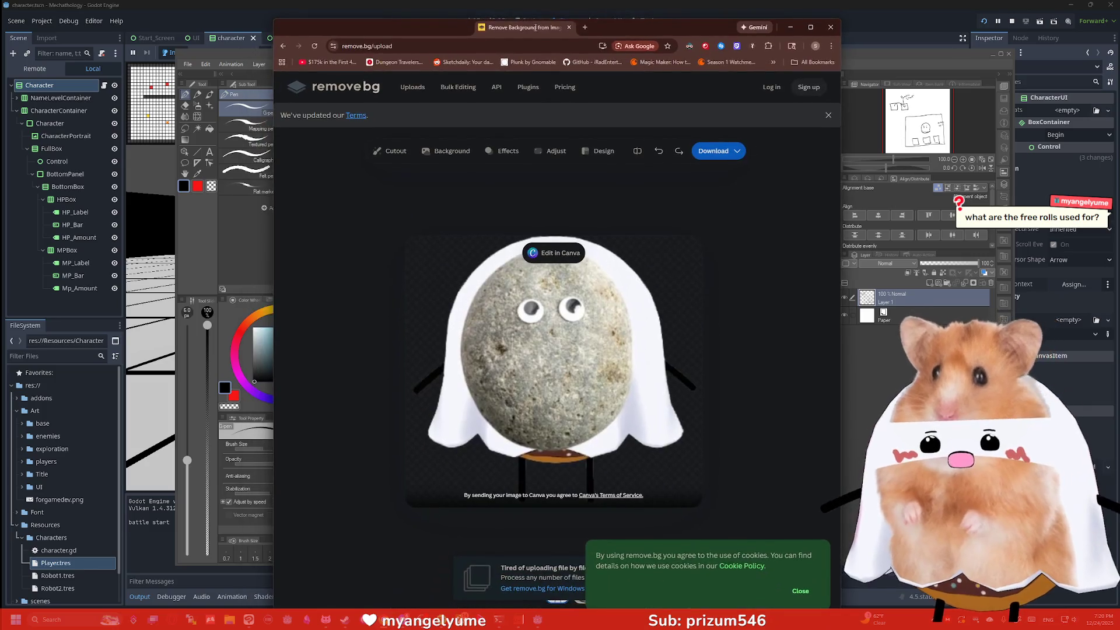
# Step: Load scarypastry.com and go to its Inventory Viewer page
pyautogui.click(566, 46)
pyautogui.write('scarypastry.com')
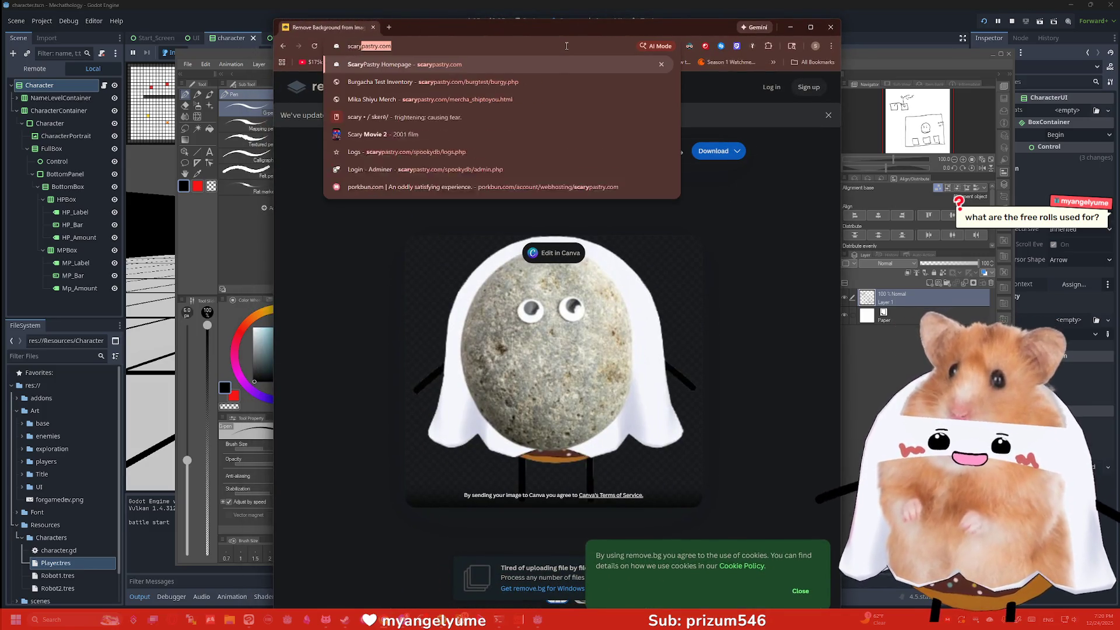
pyautogui.press('Return')
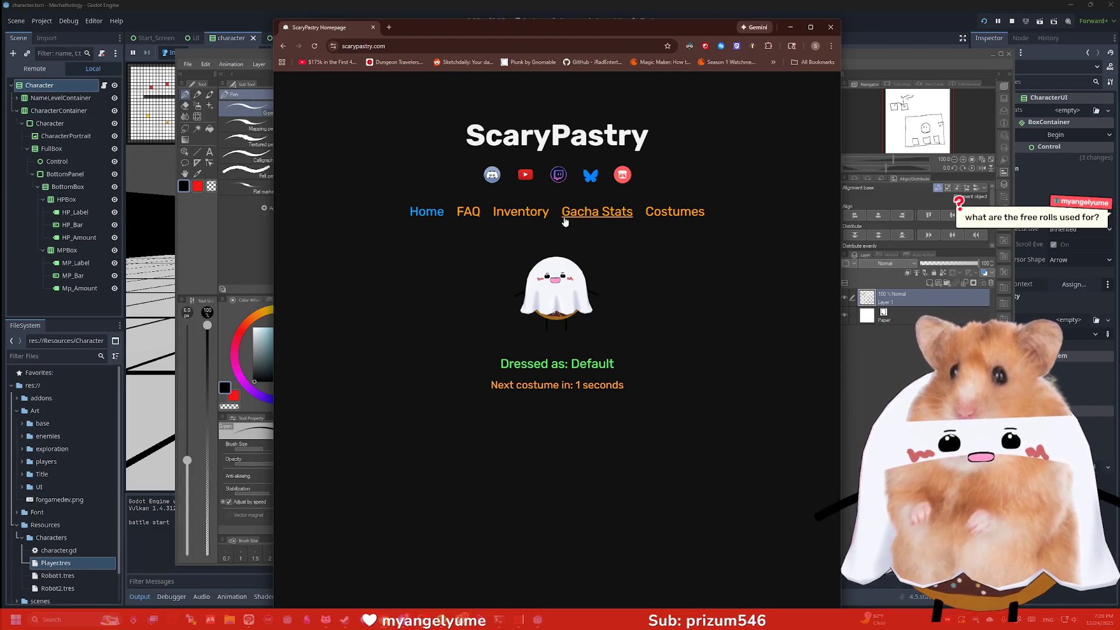
pyautogui.click(505, 218)
pyautogui.click(522, 354)
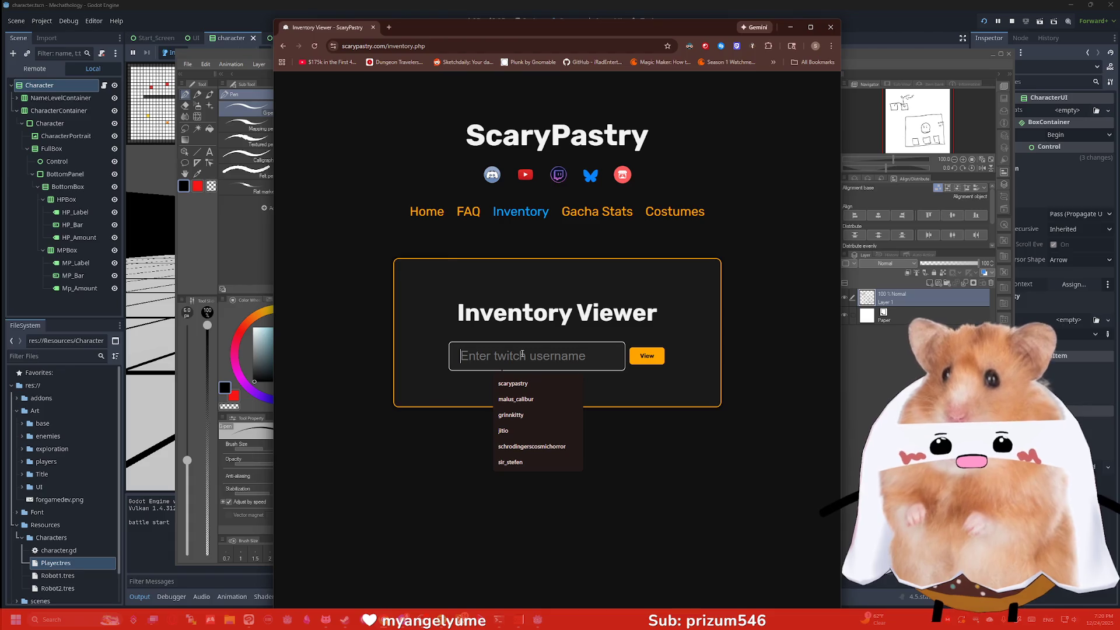
# Step: Look up a viewer's username and scroll through their inventory
pyautogui.write('sulphuric_do')
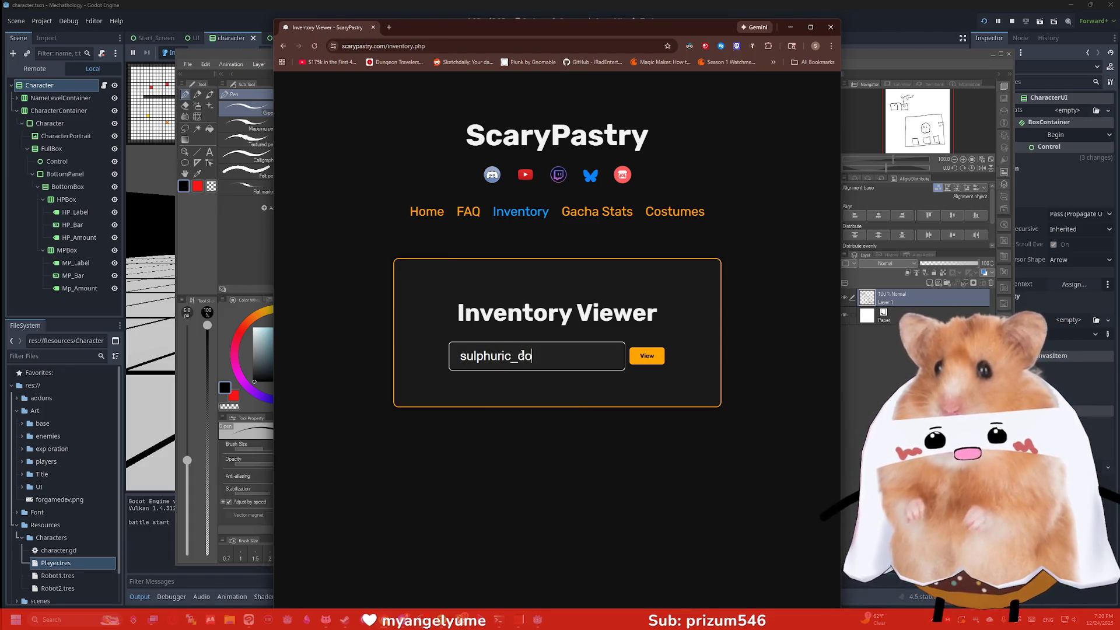
pyautogui.press('Return')
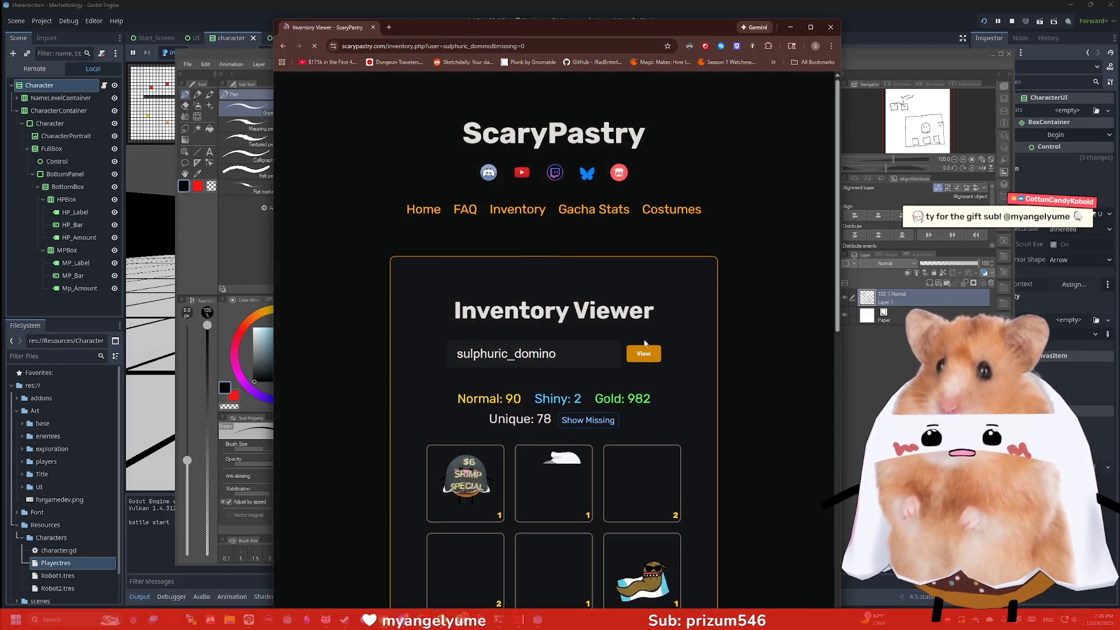
pyautogui.scroll(-5, 646, 297)
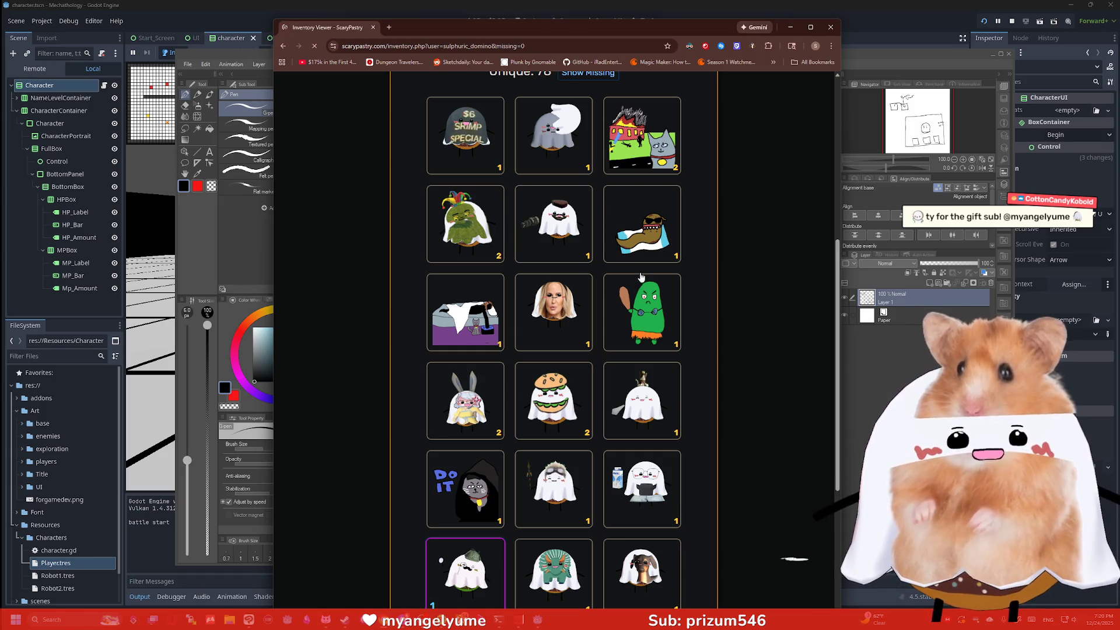
pyautogui.scroll(-5, 686, 243)
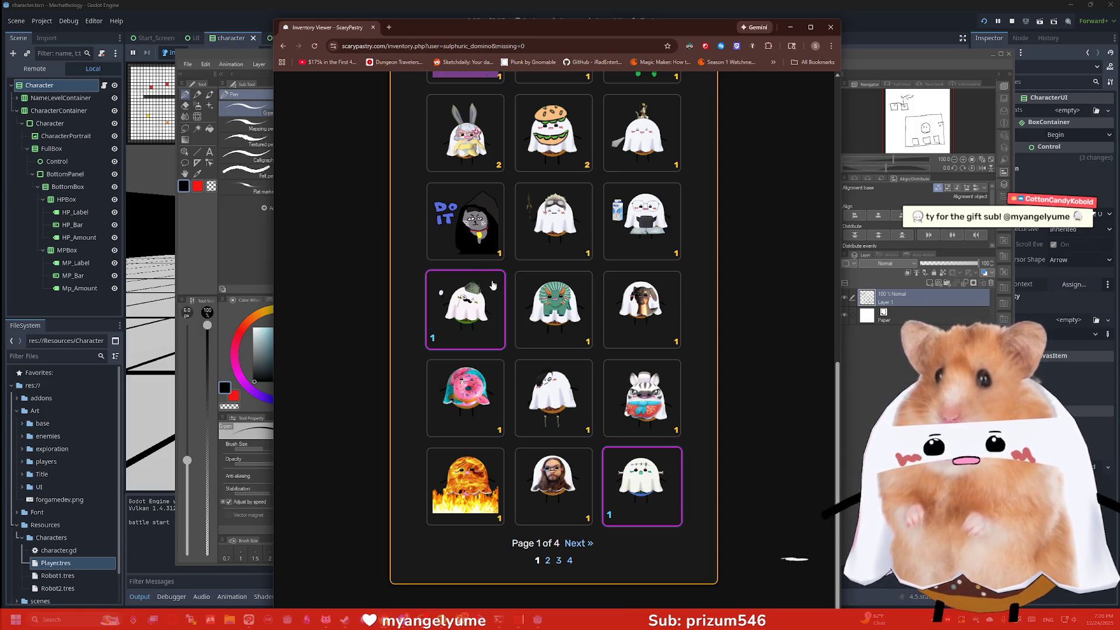
pyautogui.scroll(7, 493, 285)
# Step: Check a second viewer's inventory, then go back to the first one: 90 normal, 2 shiny, 982 gold
pyautogui.doubleClick(447, 143)
pyautogui.write('jitio')
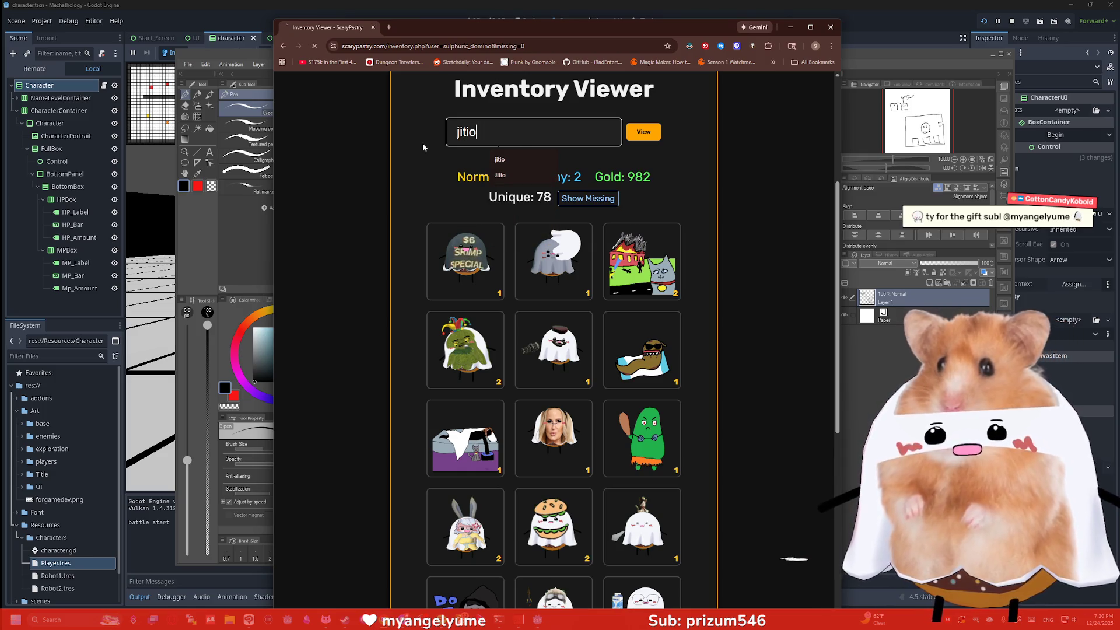
pyautogui.press('Return')
pyautogui.scroll(-4, 593, 257)
pyautogui.scroll(-3, 592, 257)
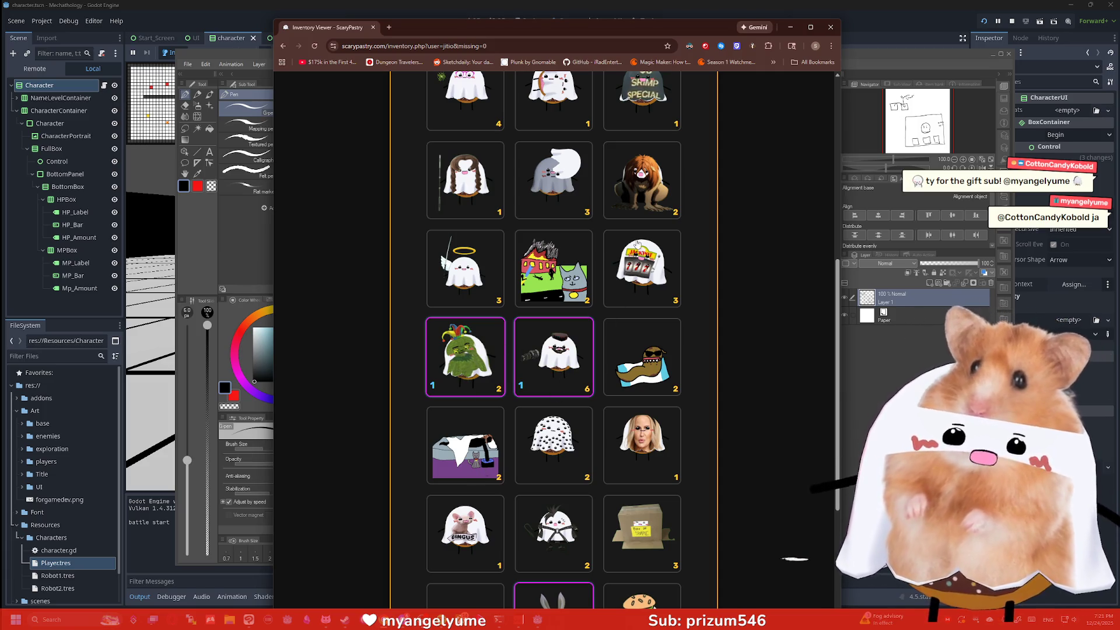
pyautogui.scroll(2, 638, 243)
pyautogui.click(283, 45)
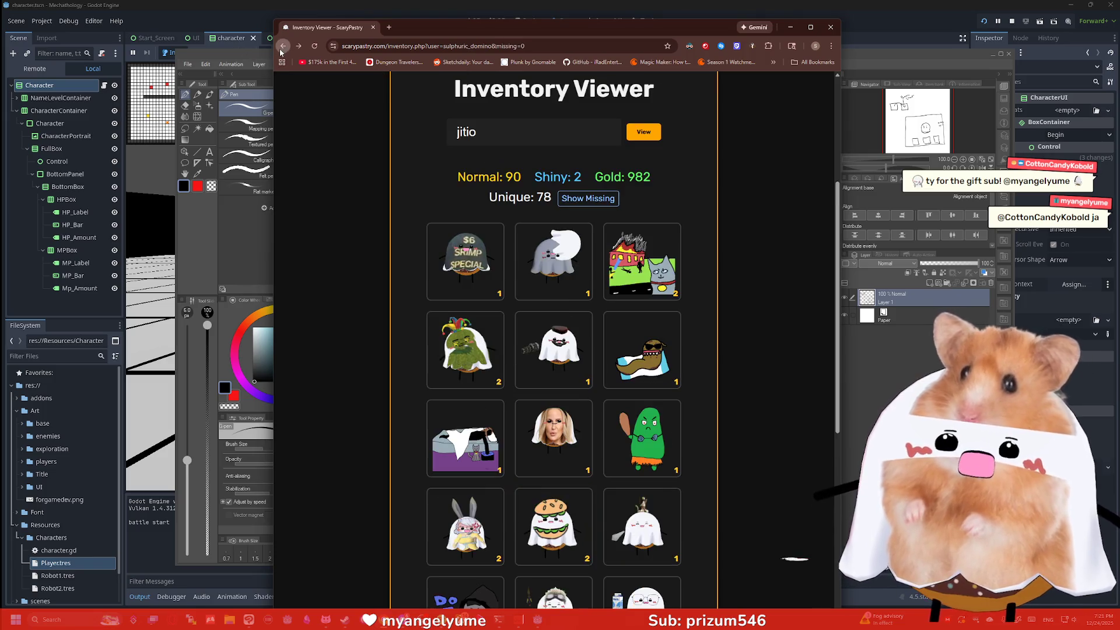
pyautogui.scroll(-3, 573, 323)
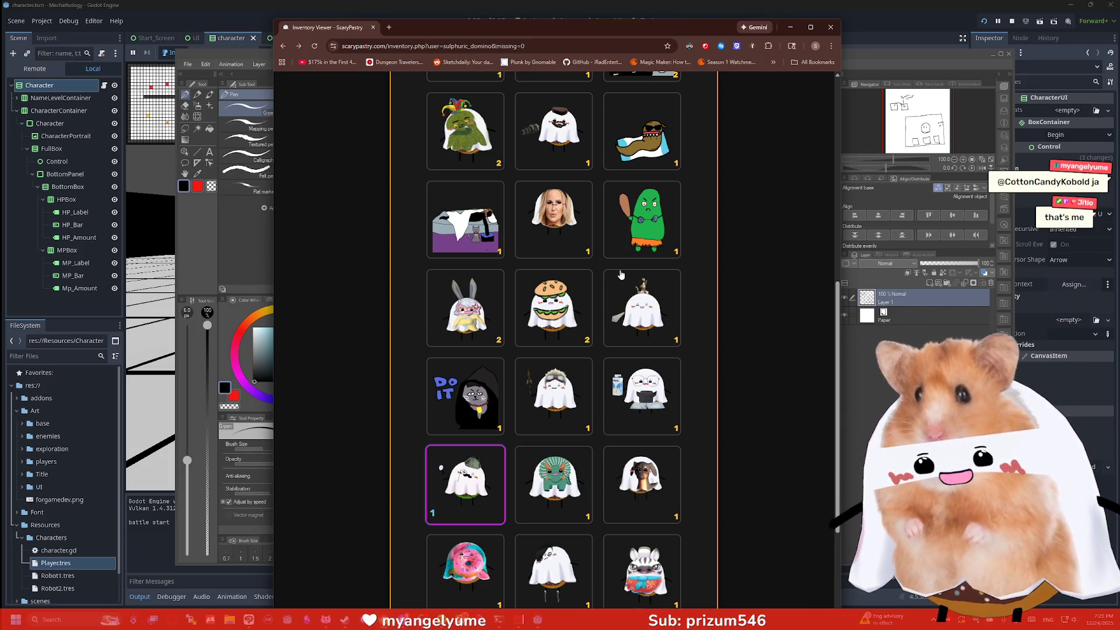
pyautogui.scroll(6, 621, 274)
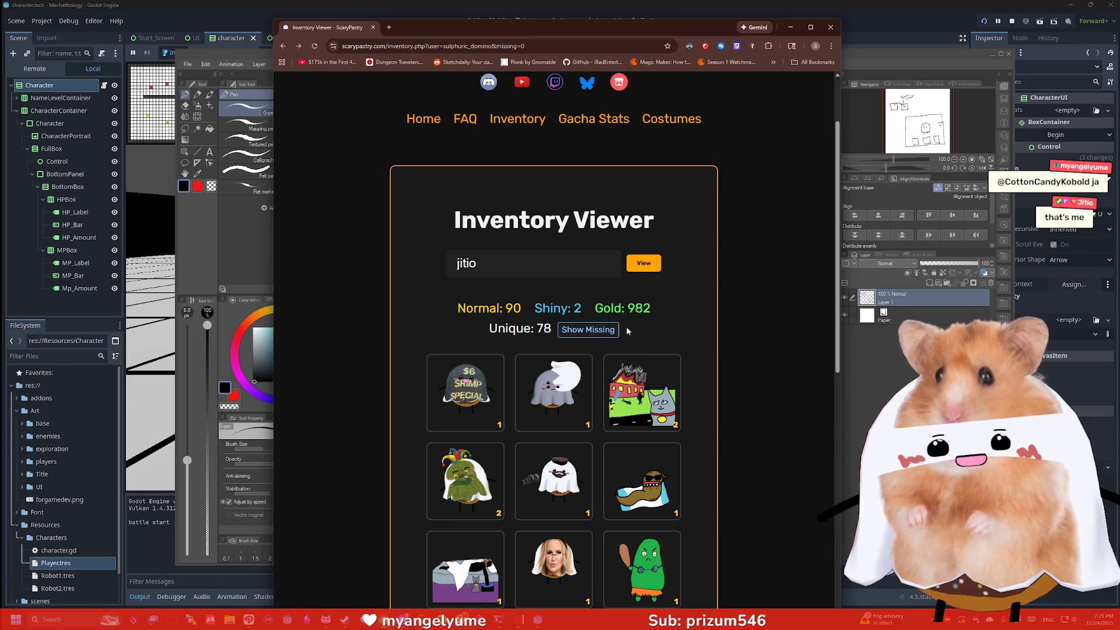
# Step: Look up another viewer, fixing a typo in the name, to show 15 normal, 0 shiny and 232 gold
pyautogui.scroll(-1, 660, 321)
pyautogui.doubleClick(467, 219)
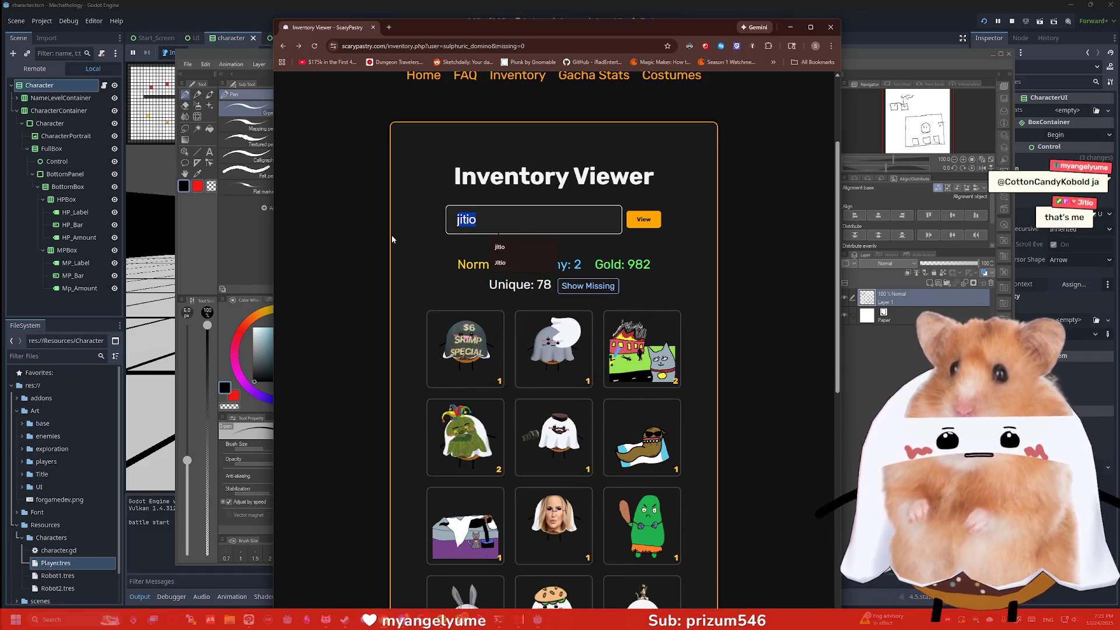
pyautogui.write('myangelyuma')
pyautogui.press('BackSpace')
pyautogui.write('e')
pyautogui.press('Return')
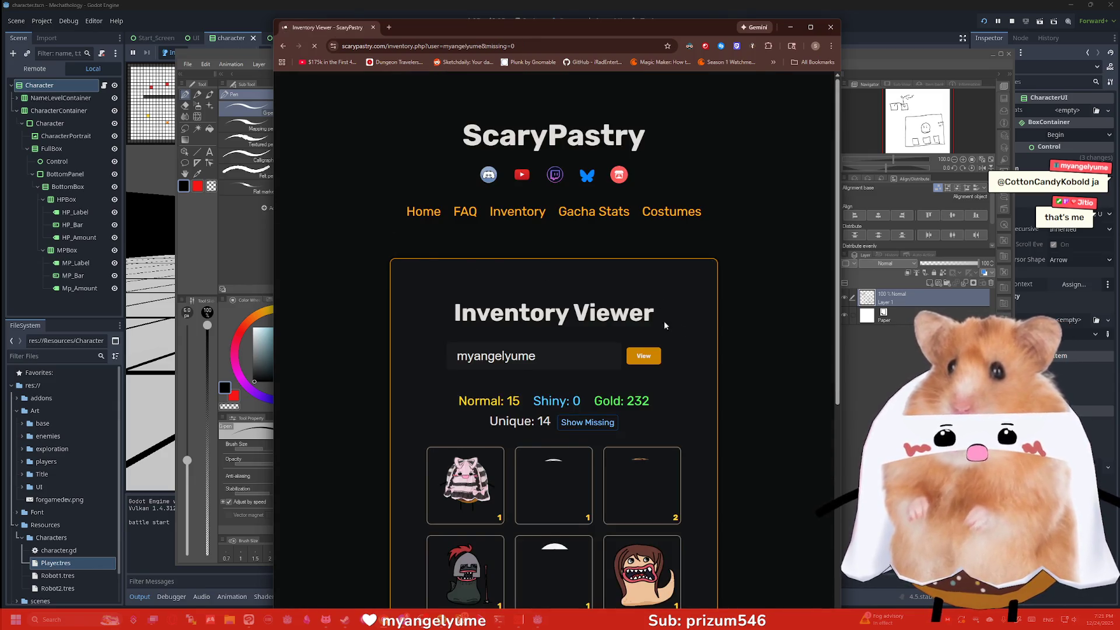
pyautogui.scroll(-5, 666, 325)
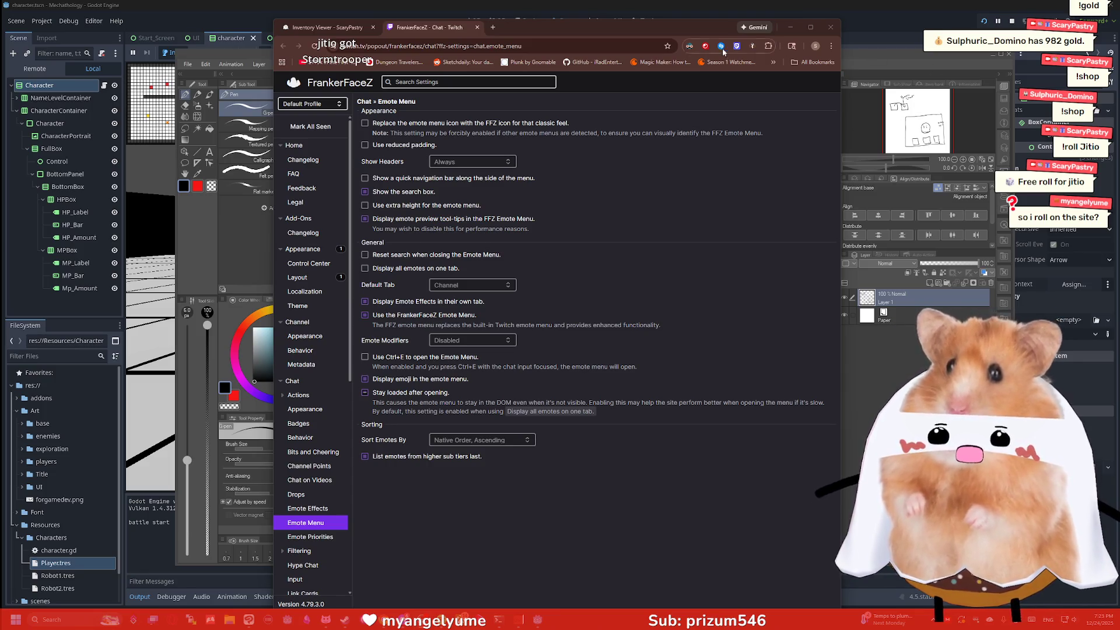
# Step: Close the FrankerFaceZ emote menu settings popup
pyautogui.click(830, 28)
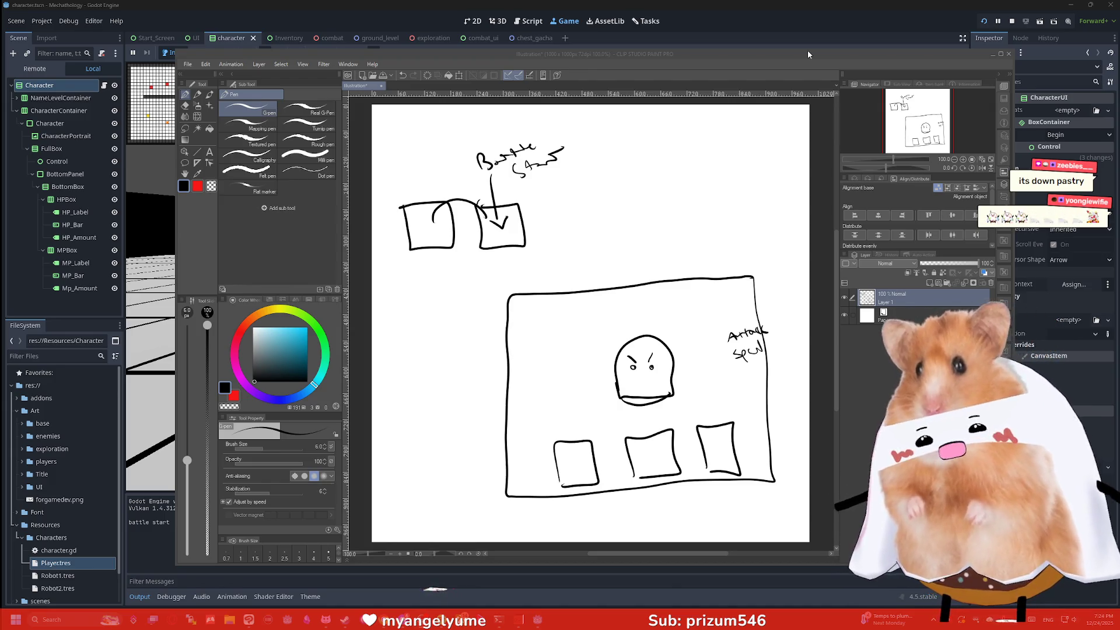
pyautogui.moveTo(538, 195); pyautogui.dragTo(565, 203)
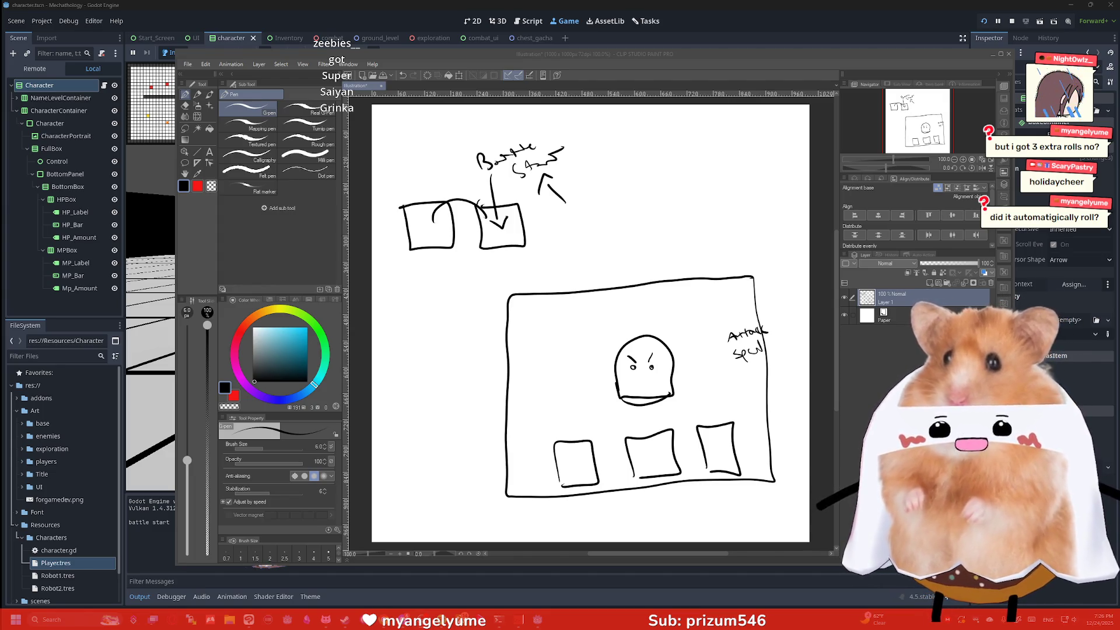
# Step: Draw a small arrow to the right of the handwritten Battle Start label
pyautogui.moveTo(538, 620)
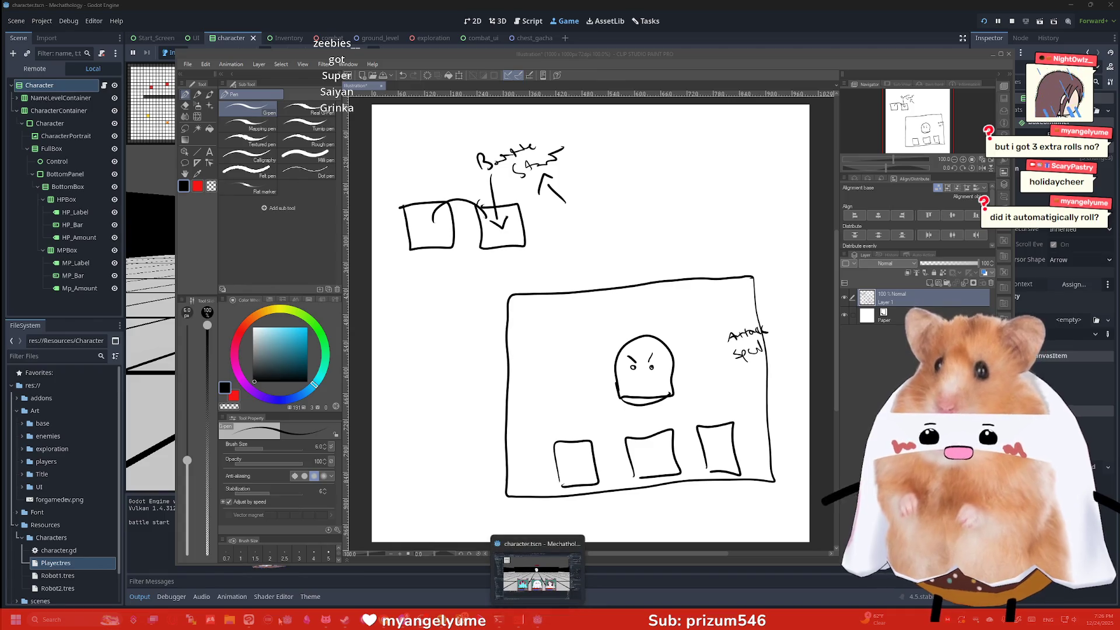
# Step: Sketch the angry enemy face in a large frame, three party boxes and a Battle Start arrow
pyautogui.moveTo(325, 620)
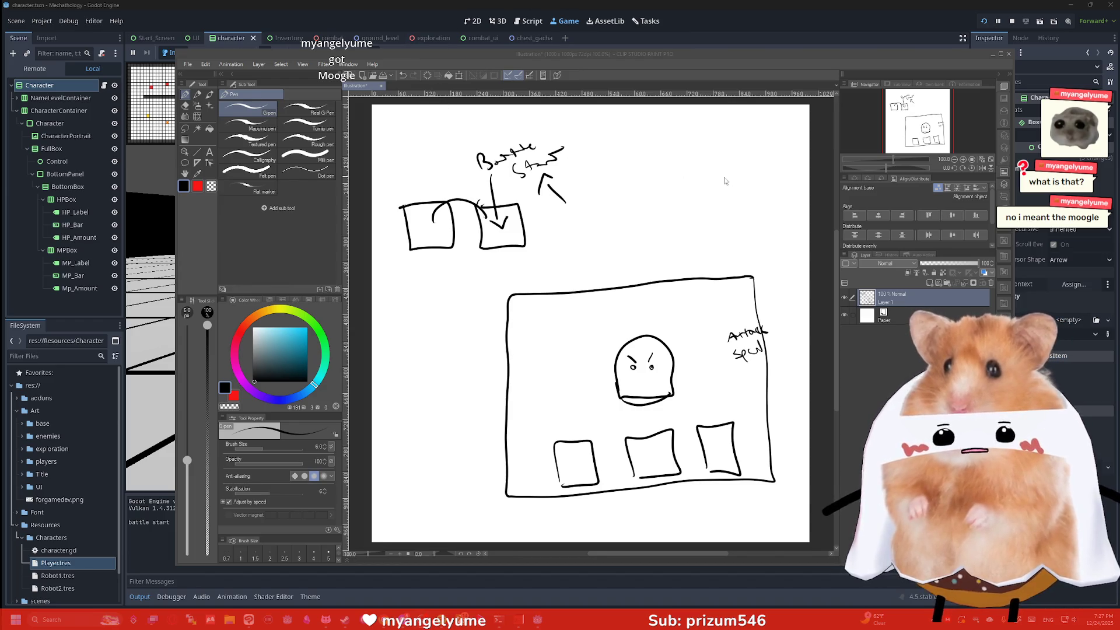
# Step: Handwrite Item and Run under Attack and Soul, then hide the sketch to show the running game
pyautogui.scroll(-2, 723, 190)
pyautogui.scroll(1, 722, 189)
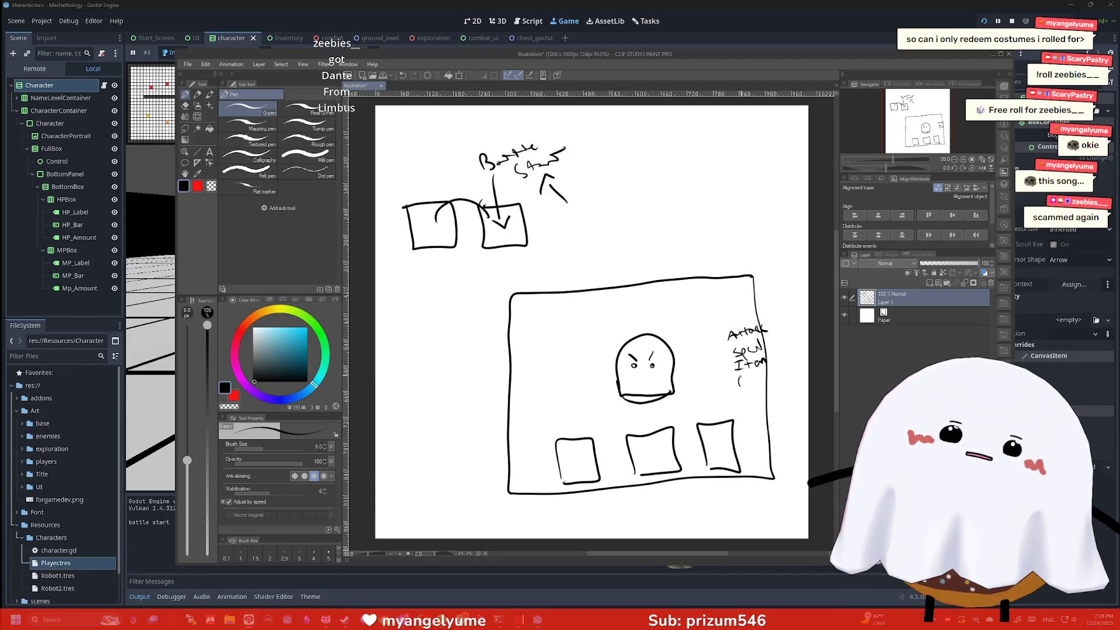
pyautogui.moveTo(740, 385); pyautogui.dragTo(766, 380)
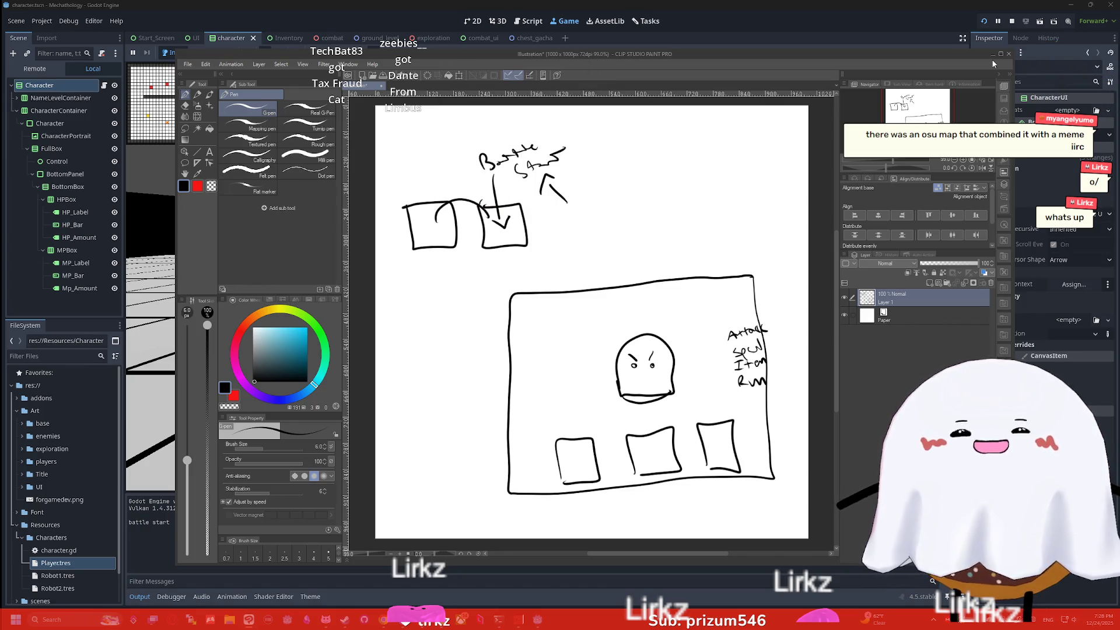
pyautogui.click(992, 56)
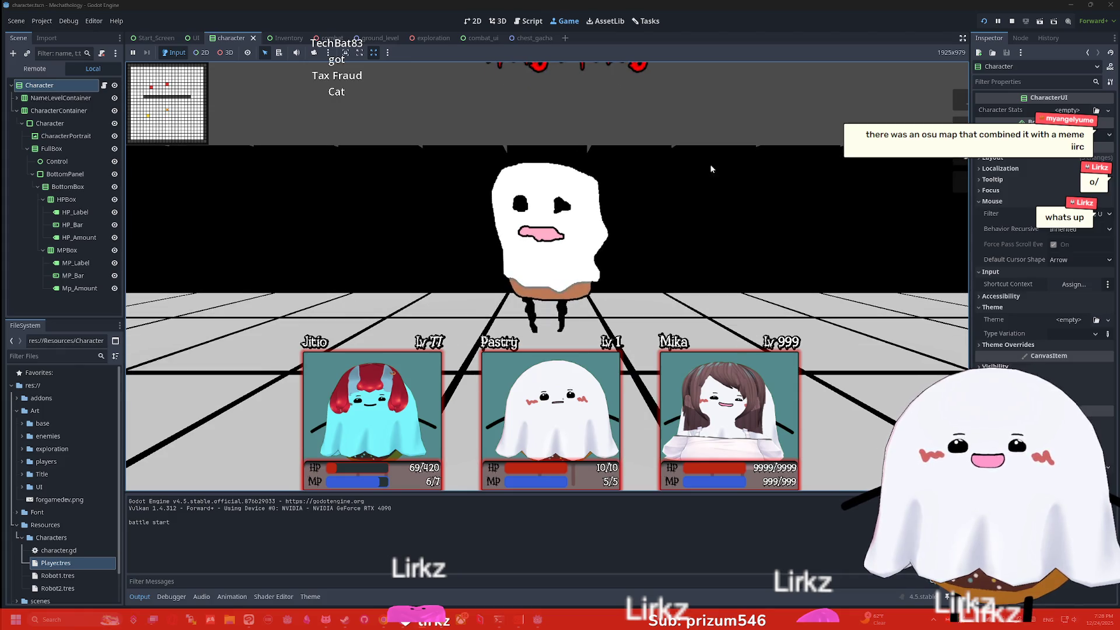
# Step: Stop the game and show the combat scene in 3D, with the Characters folder collapsed
pyautogui.press('F8')
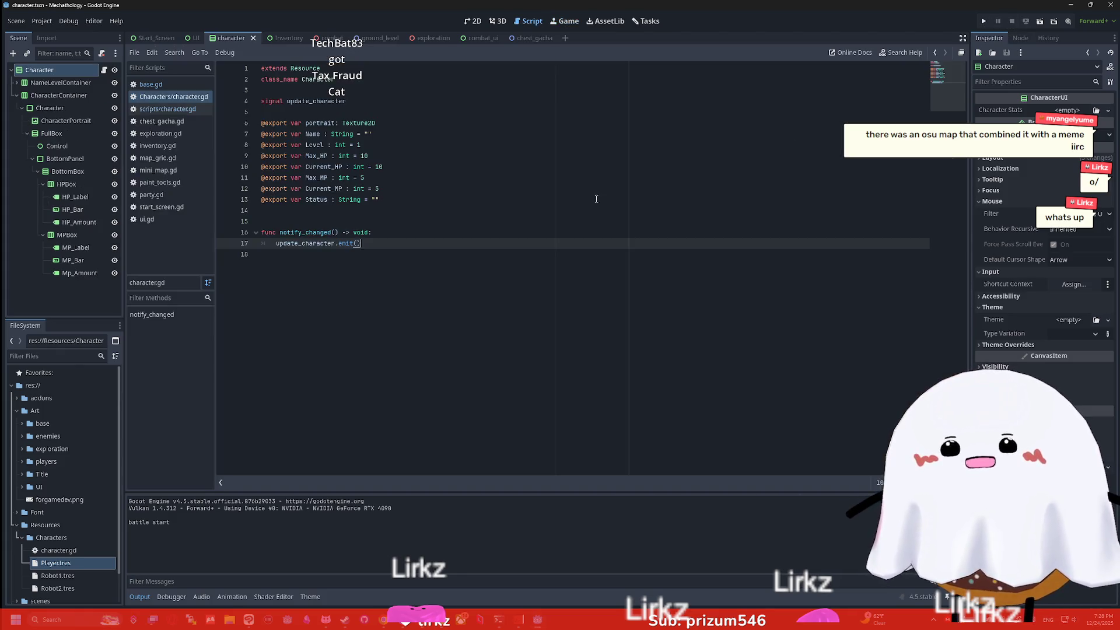
pyautogui.click(322, 38)
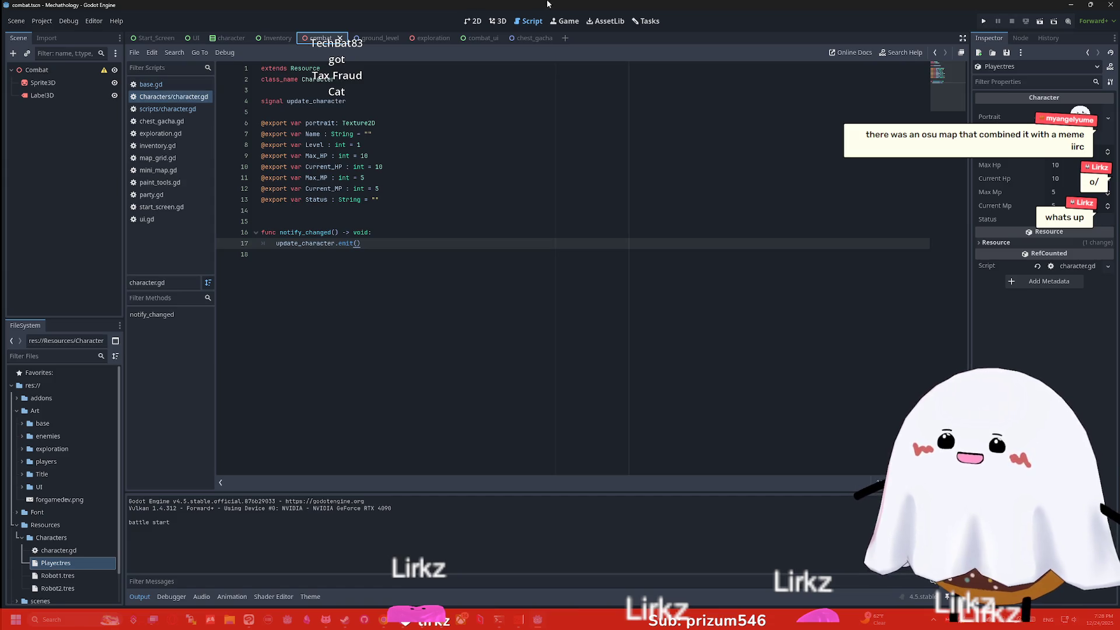
pyautogui.click(497, 21)
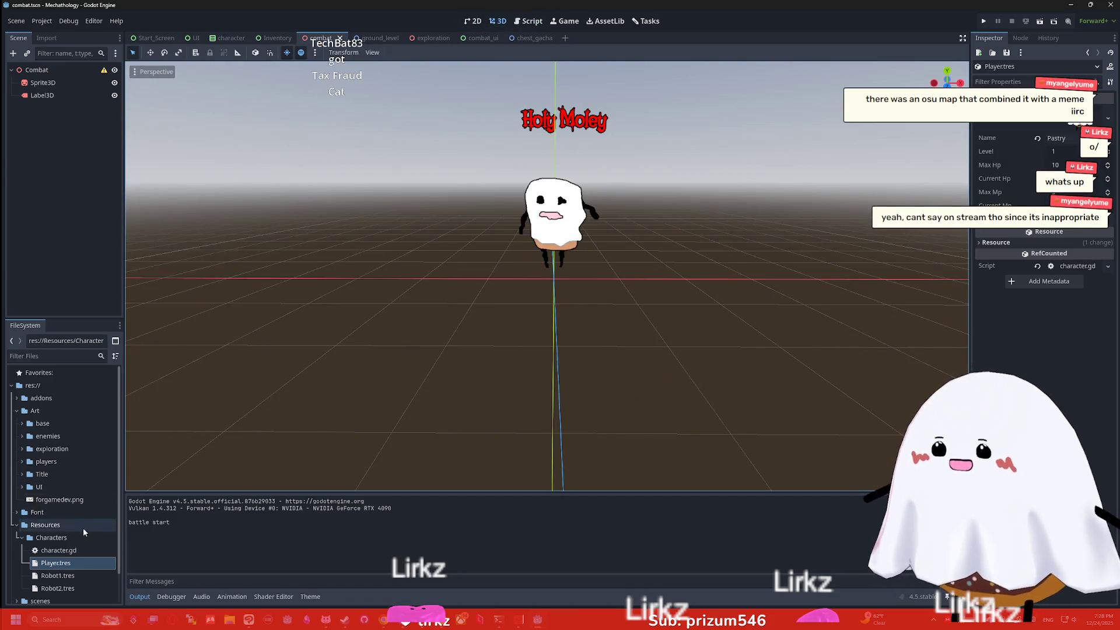
pyautogui.scroll(-1, 84, 533)
pyautogui.click(22, 504)
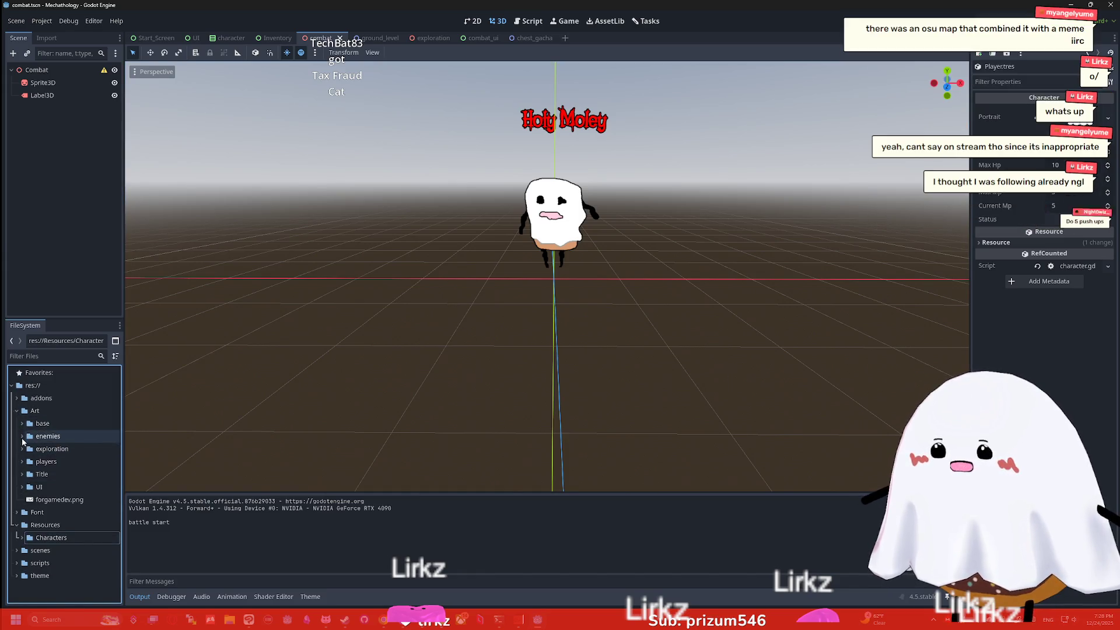
# Step: Give Sprite3D the Holy Moly.png texture from the enemies folder and test-run the combat scene
pyautogui.click(22, 437)
pyautogui.moveTo(69, 469); pyautogui.dragTo(55, 86)
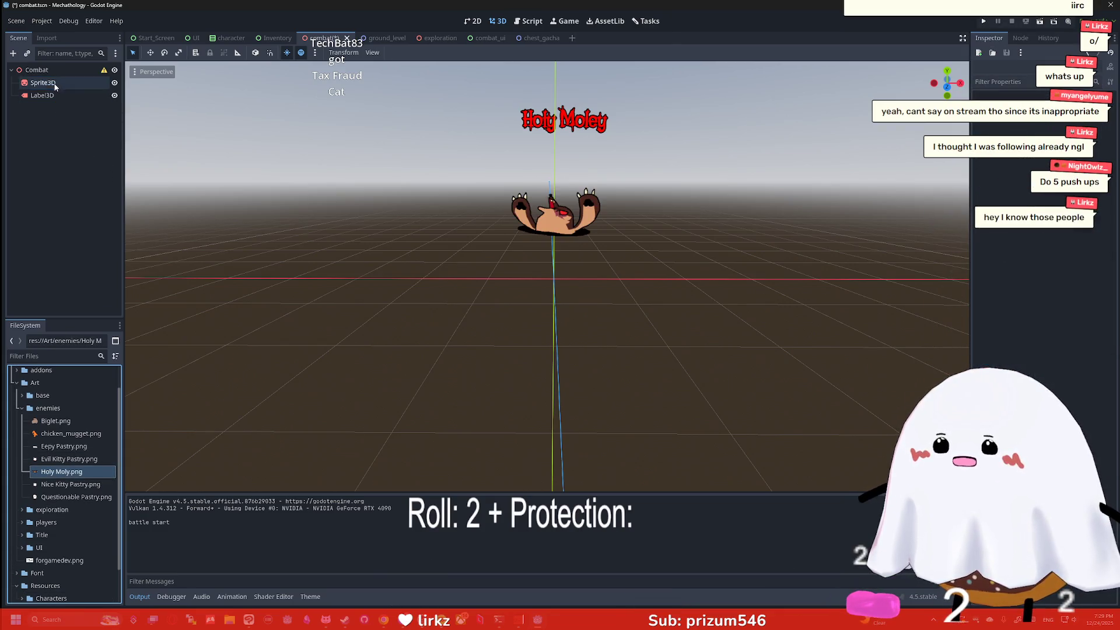
pyautogui.scroll(5, 562, 155)
pyautogui.scroll(-2, 578, 142)
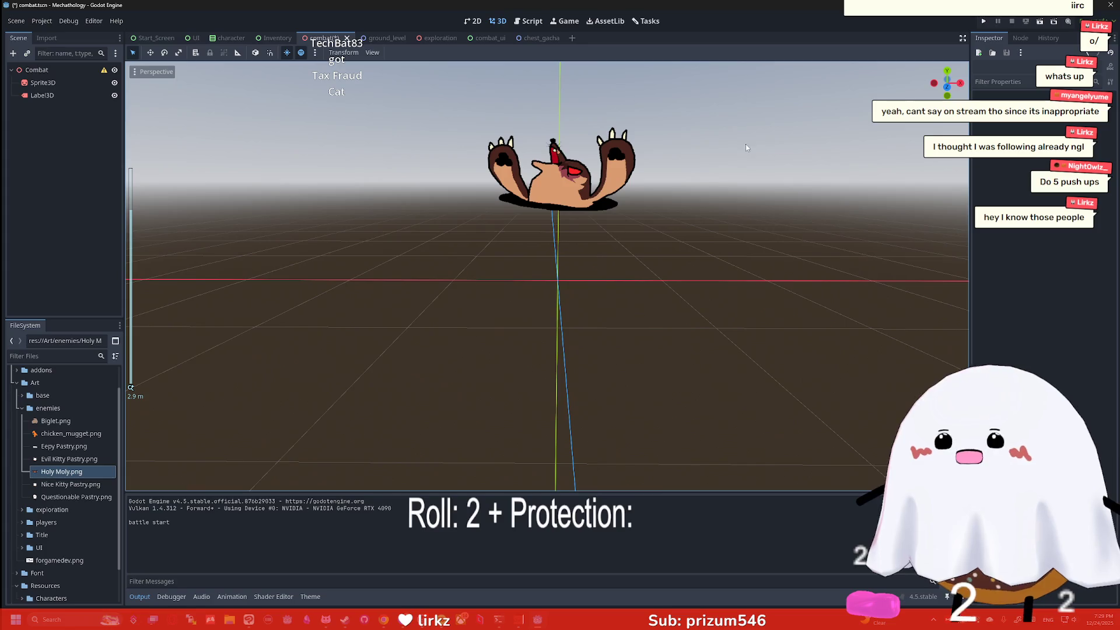
pyautogui.click(984, 21)
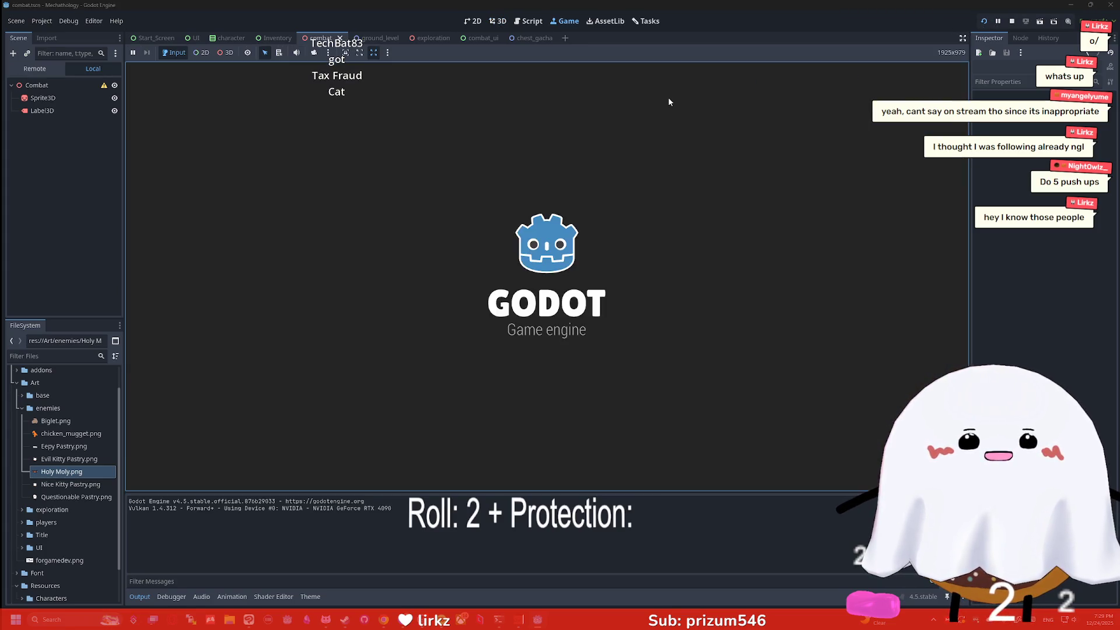
pyautogui.press('F8')
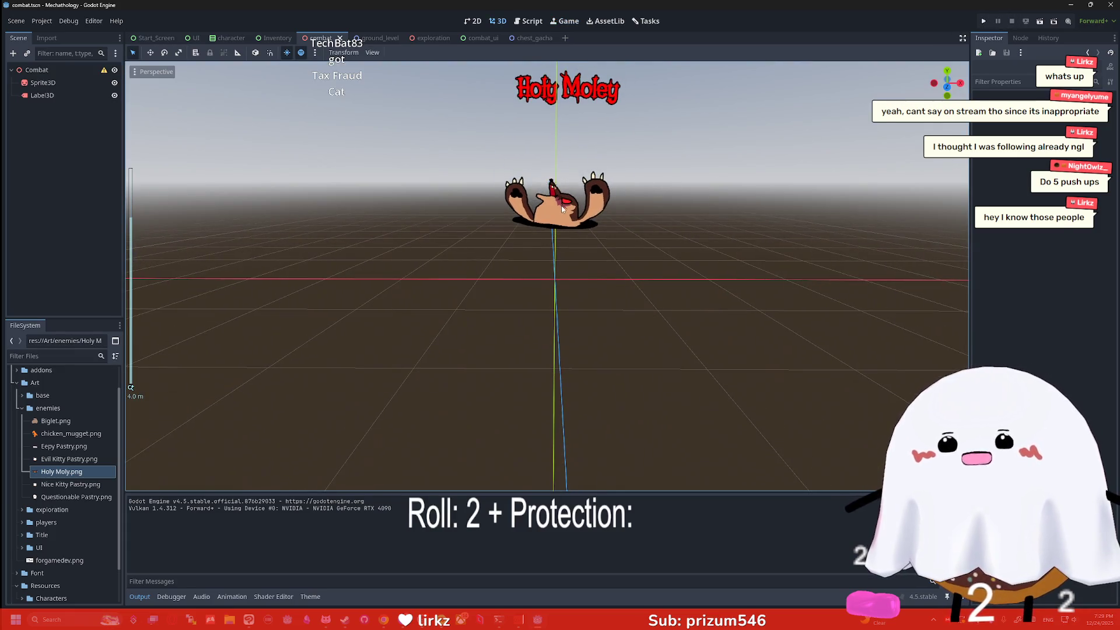
# Step: Lower the enemy sprite slightly and run the project again
pyautogui.click(562, 206)
pyautogui.moveTo(557, 149); pyautogui.dragTo(557, 187)
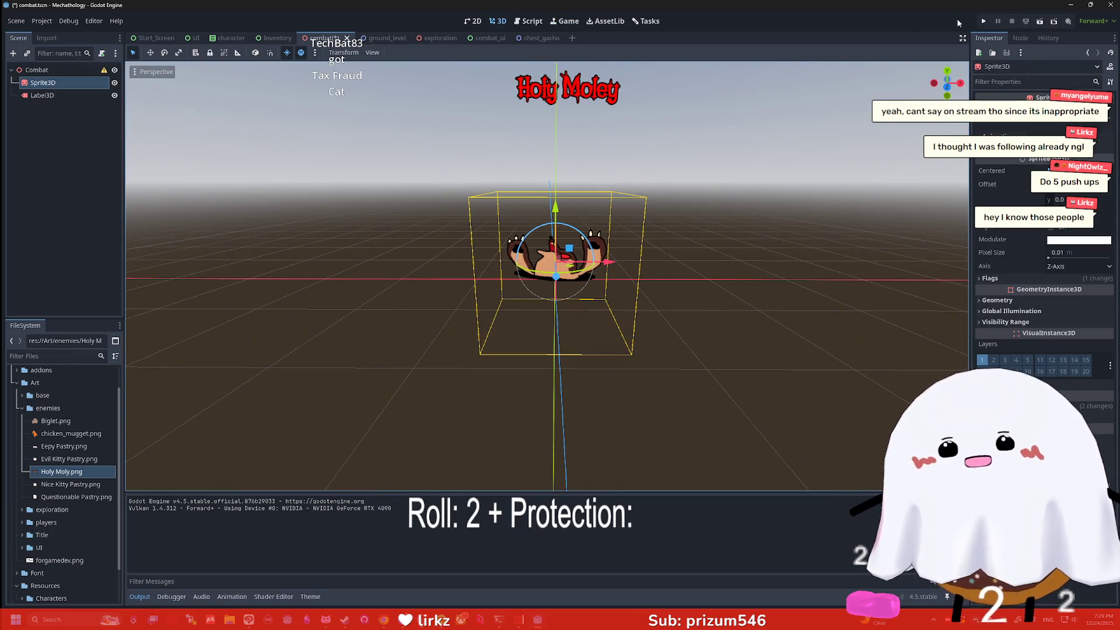
pyautogui.click(984, 21)
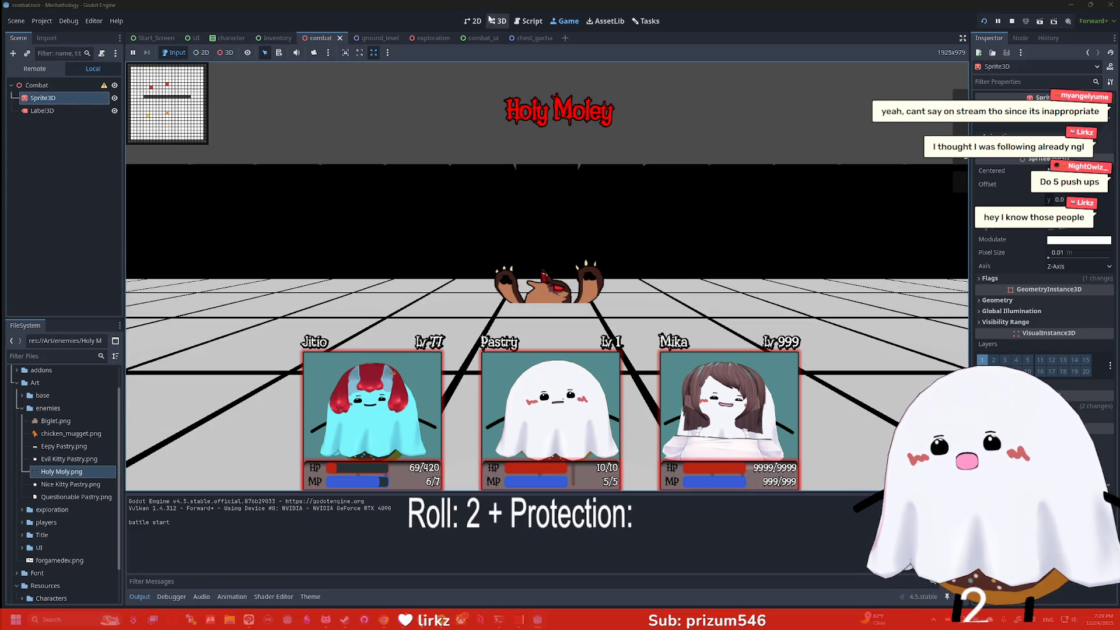
# Step: Raise the enemy sprite a little in the 3D view and check the running battle
pyautogui.click(532, 21)
pyautogui.click(490, 22)
pyautogui.click(473, 21)
pyautogui.click(497, 21)
pyautogui.moveTo(556, 206); pyautogui.dragTo(579, 175)
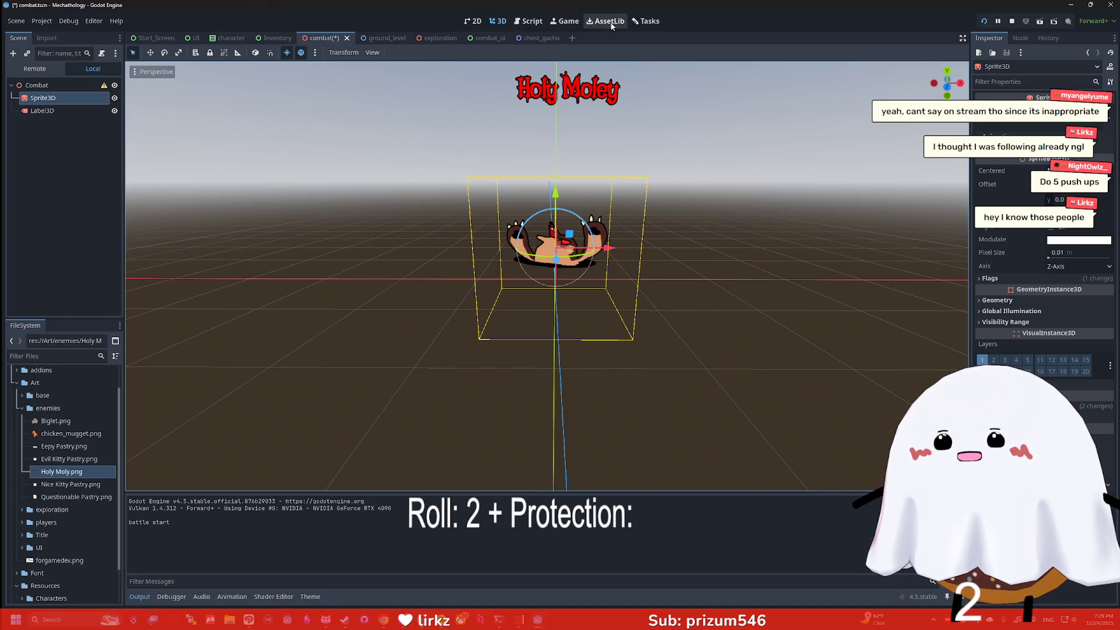
pyautogui.click(564, 22)
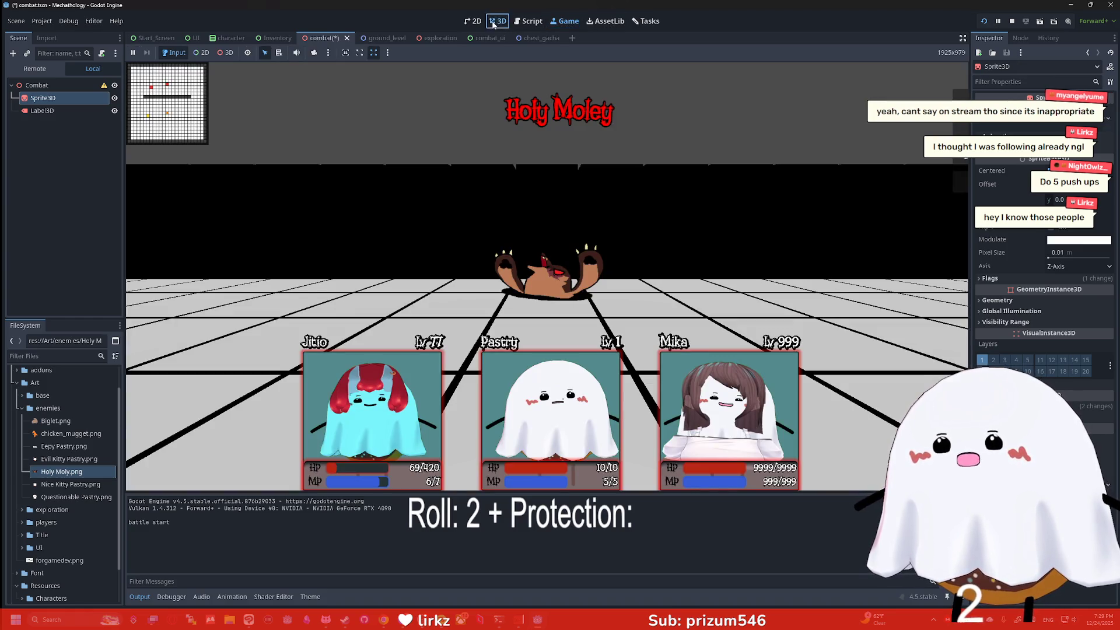
# Step: Nudge the enemy sprite back down slightly and view the running battle again
pyautogui.click(497, 21)
pyautogui.moveTo(556, 193); pyautogui.dragTo(556, 199)
pyautogui.click(532, 21)
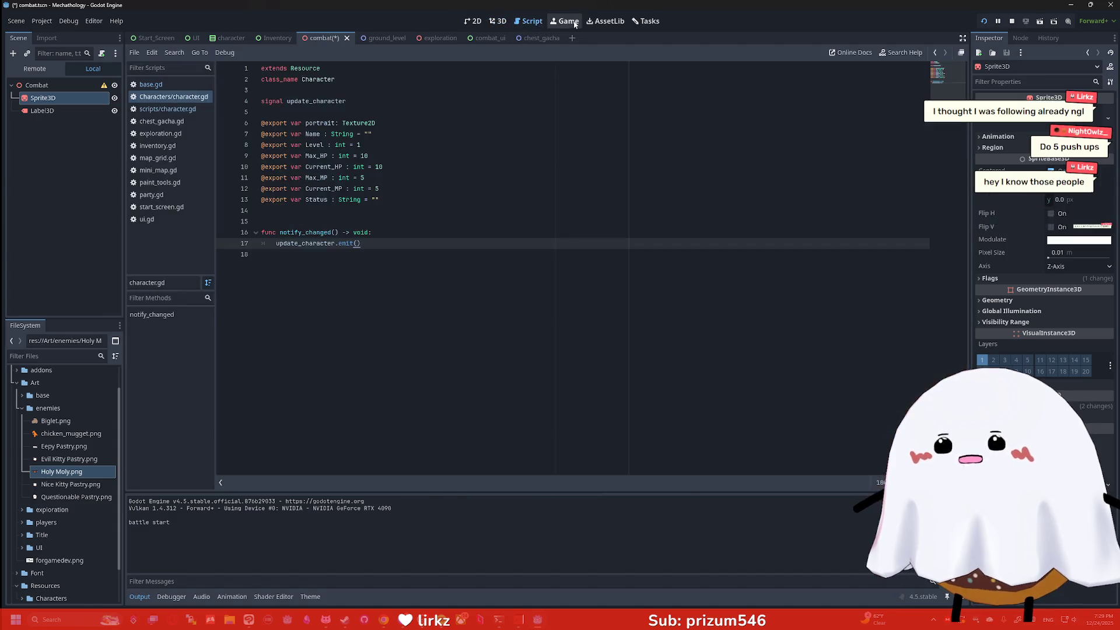
pyautogui.click(566, 22)
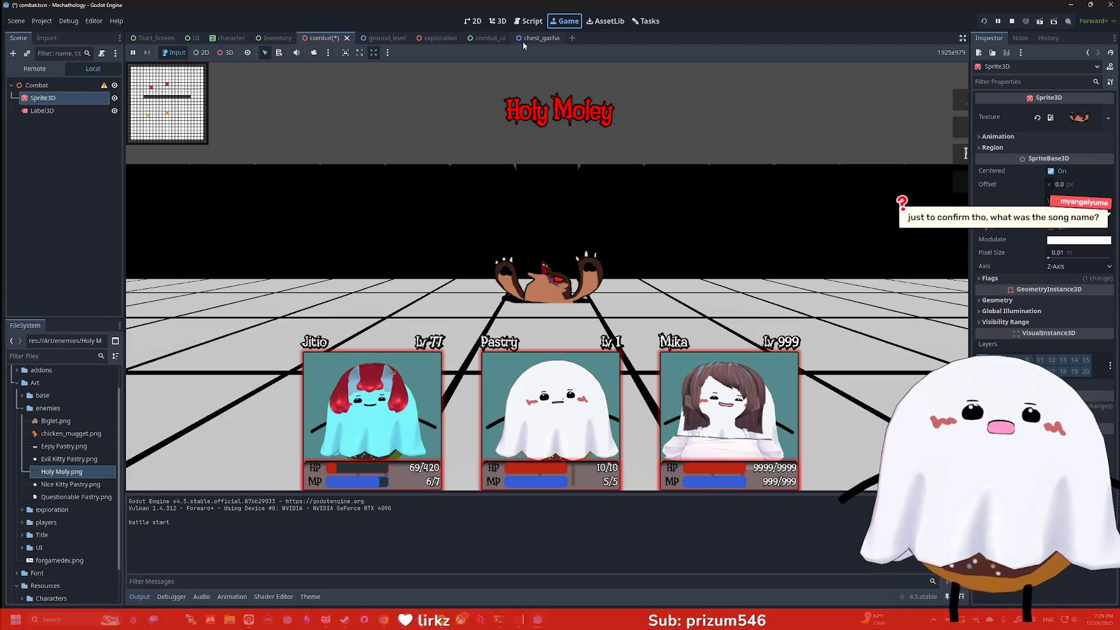
pyautogui.click(836, 366)
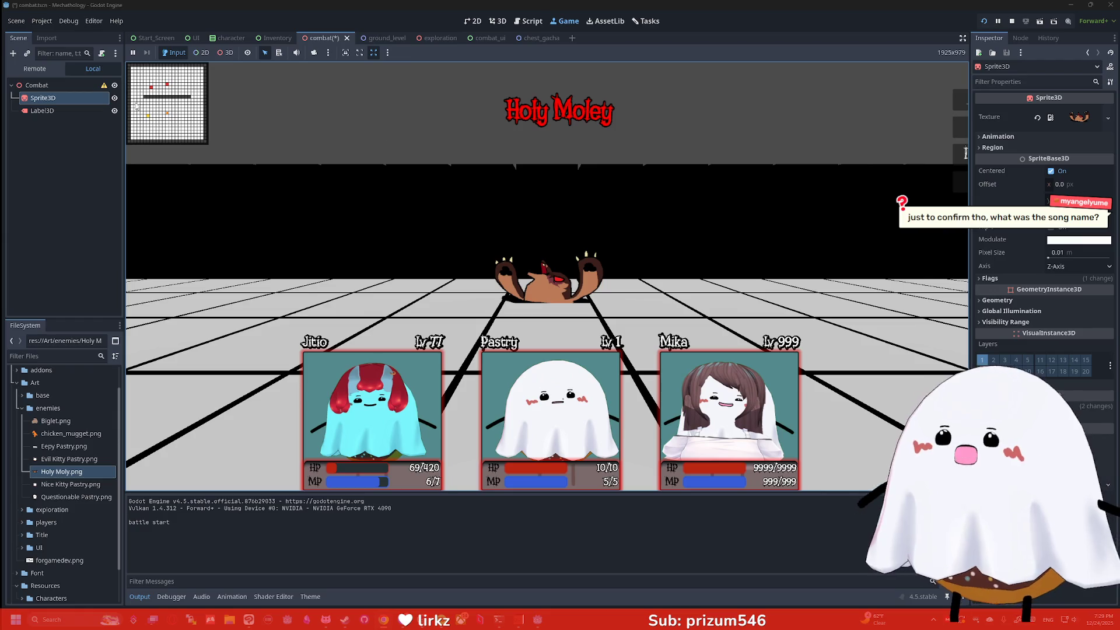
# Step: Move the Holy Moley Label3D down closer above the enemy and save the scene
pyautogui.click(42, 110)
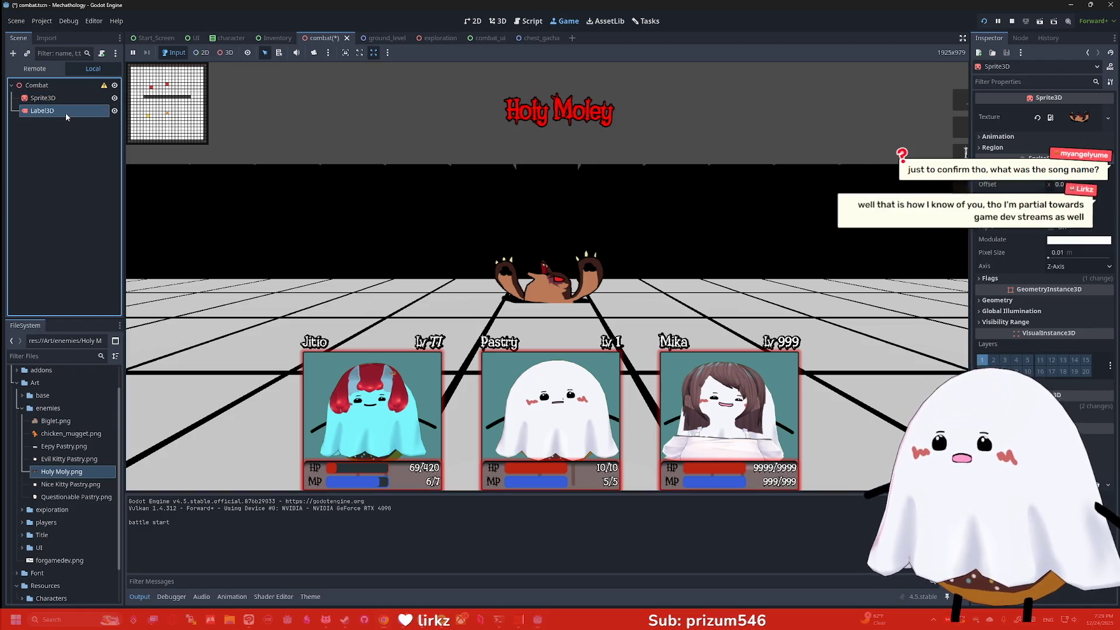
pyautogui.click(505, 24)
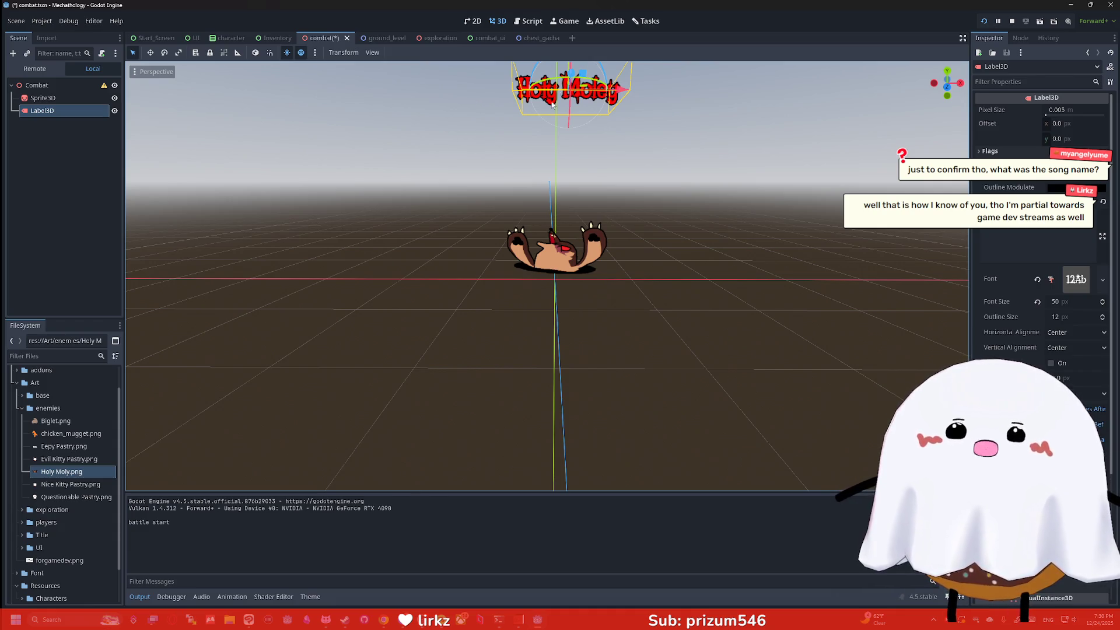
pyautogui.scroll(-2, 552, 104)
pyautogui.moveTo(572, 70); pyautogui.dragTo(574, 145)
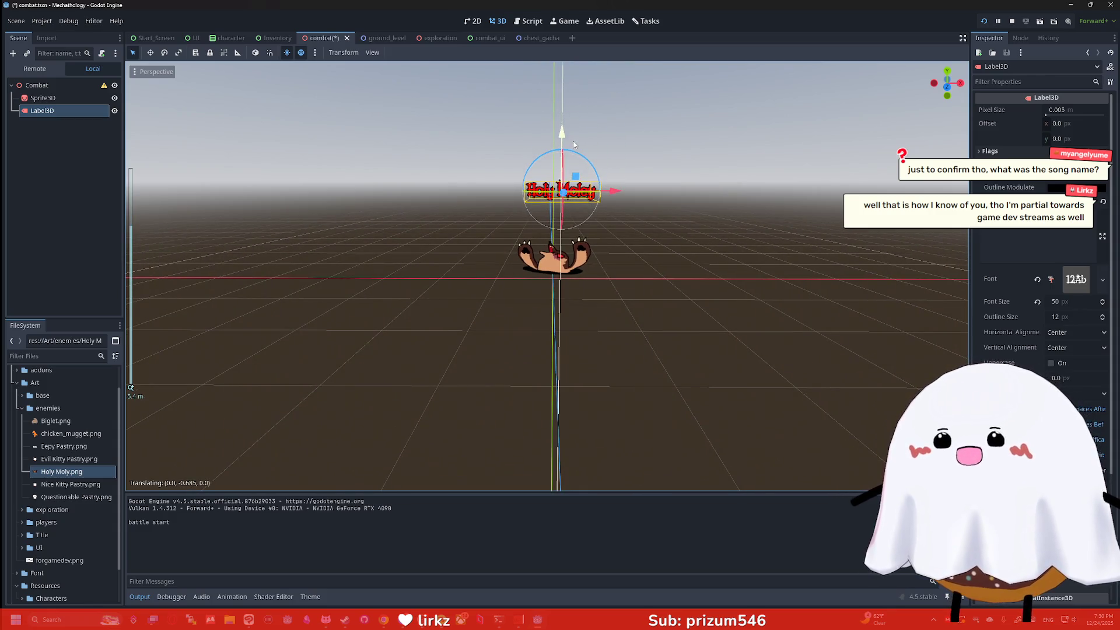
pyautogui.scroll(3, 573, 144)
pyautogui.hotkey('ctrl', 's')
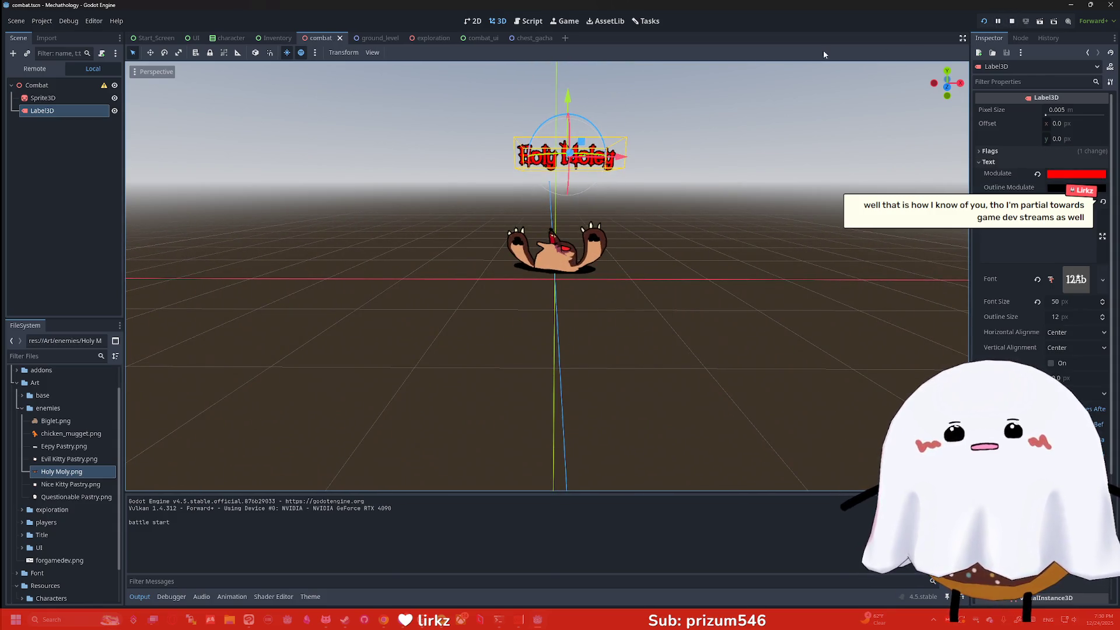
# Step: Preview the running battle, then switch to the itch.io page in the browser
pyautogui.click(528, 21)
pyautogui.click(564, 21)
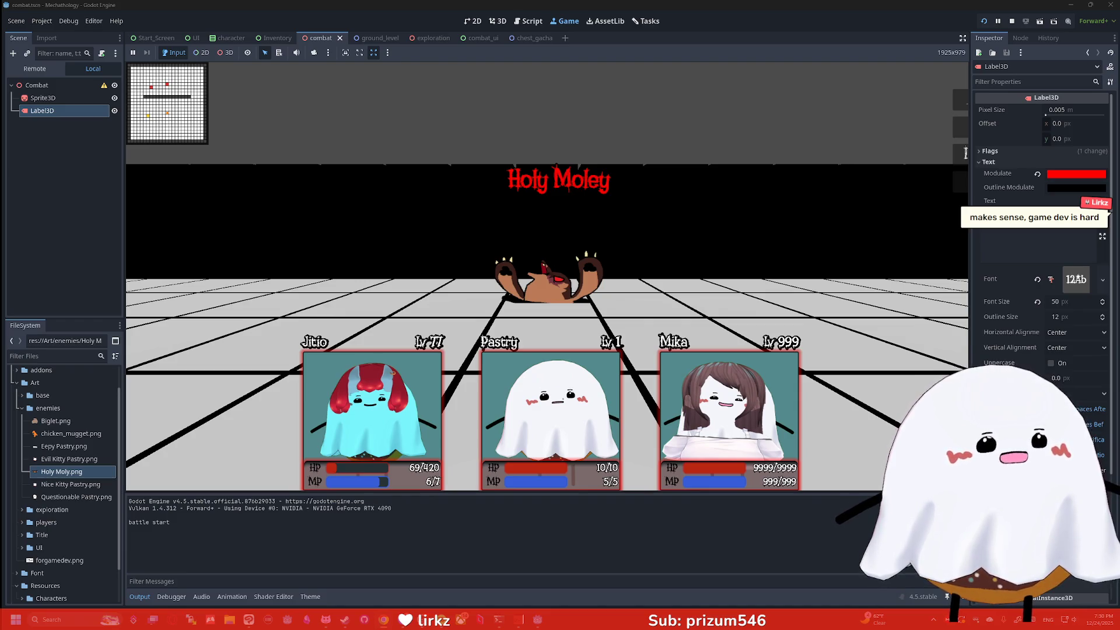
pyautogui.hotkey('alt', 'Tab')
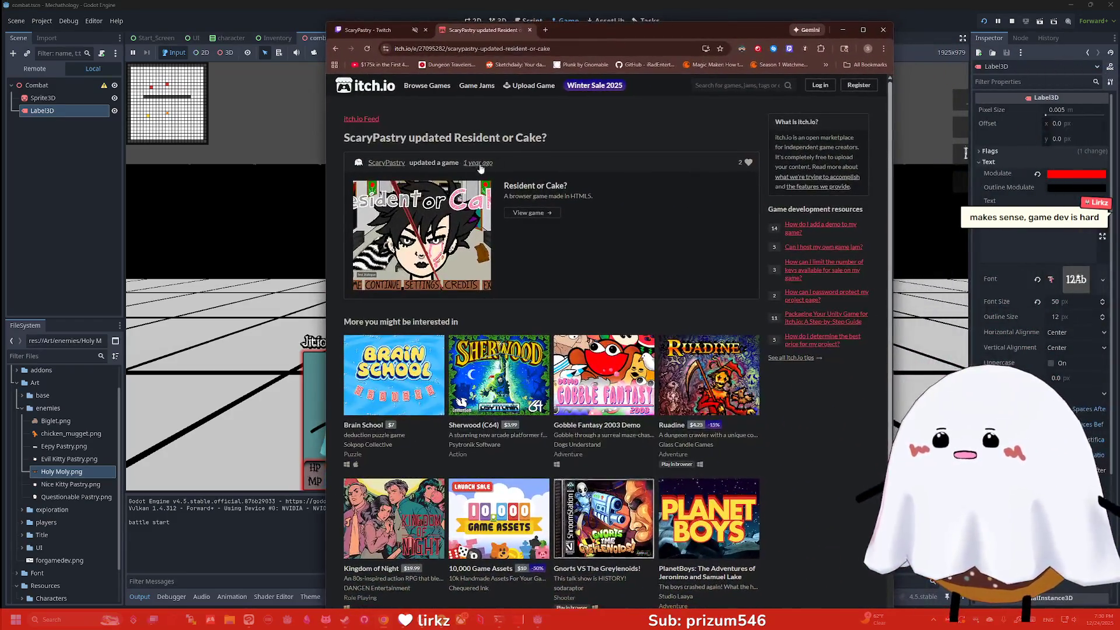
# Step: Go from the ScaryPastry creator page on itch.io to the Resident or Cake? game page
pyautogui.click(395, 166)
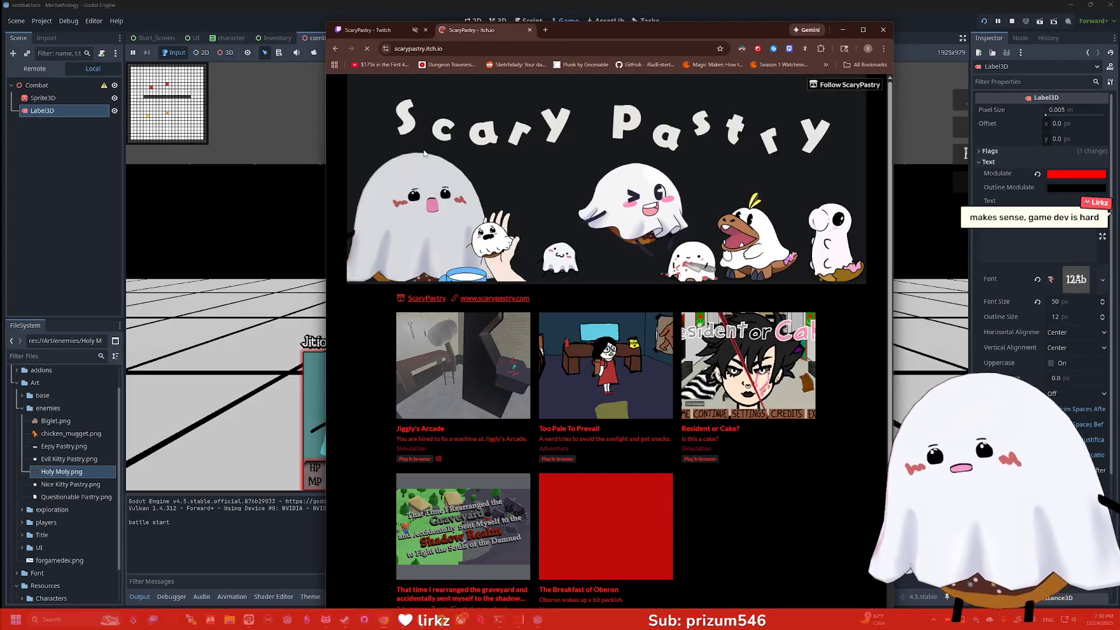
pyautogui.scroll(-1, 706, 263)
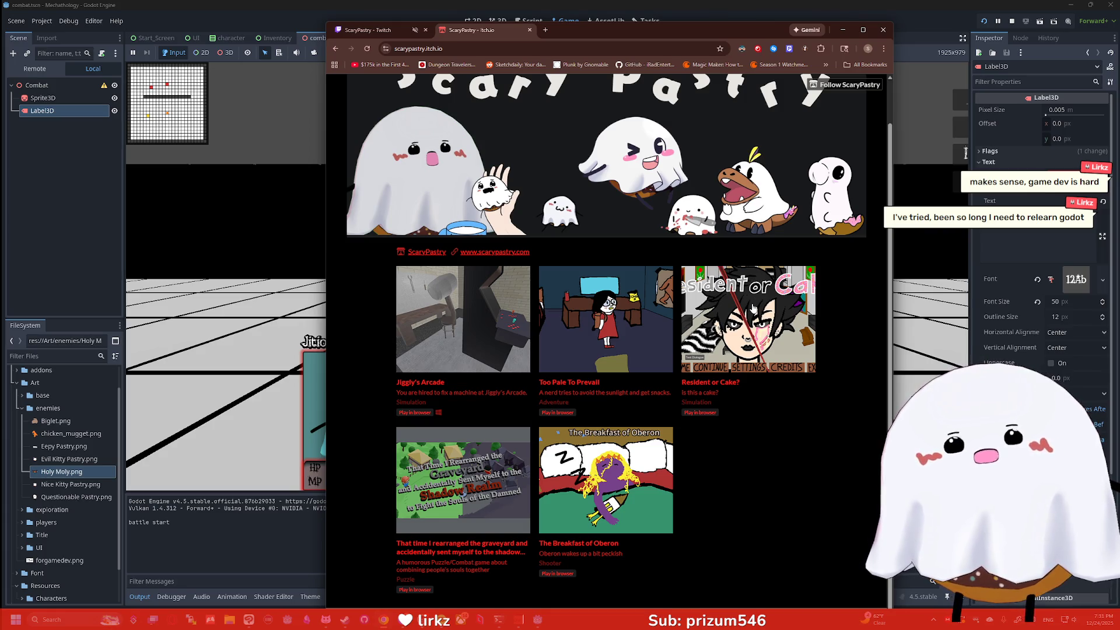
pyautogui.click(797, 306)
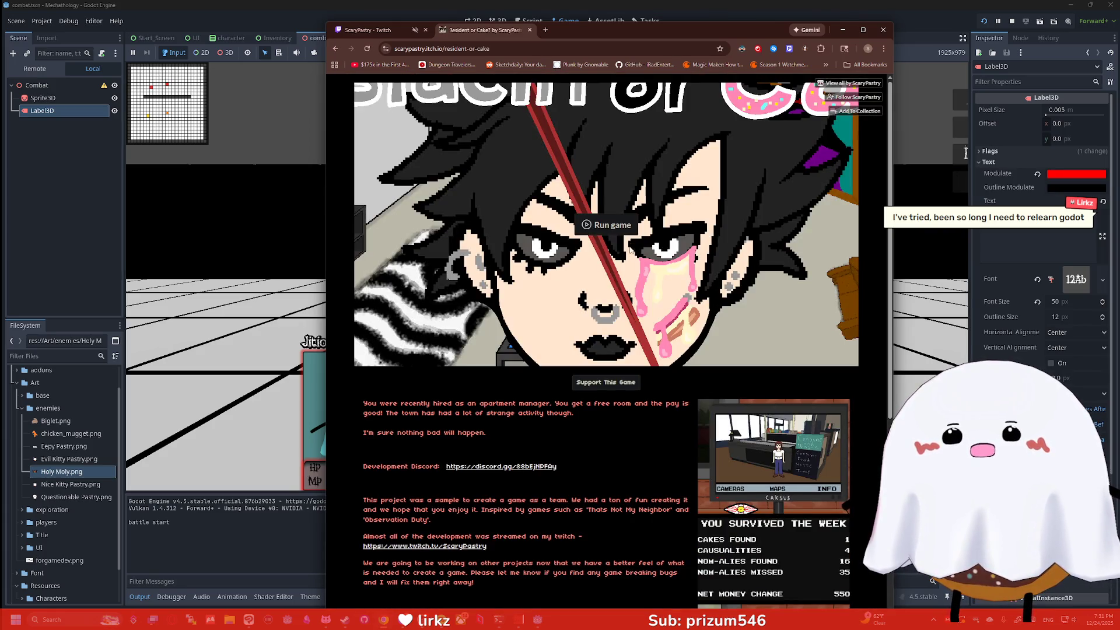
# Step: Scroll through the Resident or Cake? description, then close Chrome to return to the running Godot battle
pyautogui.scroll(-5, 726, 309)
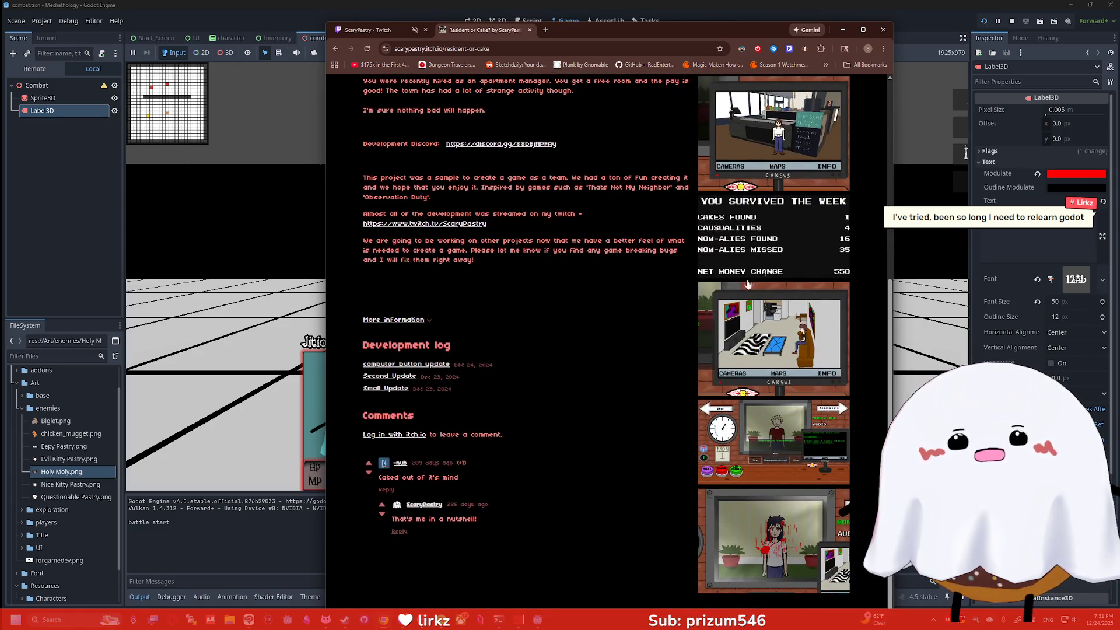
pyautogui.scroll(5, 610, 336)
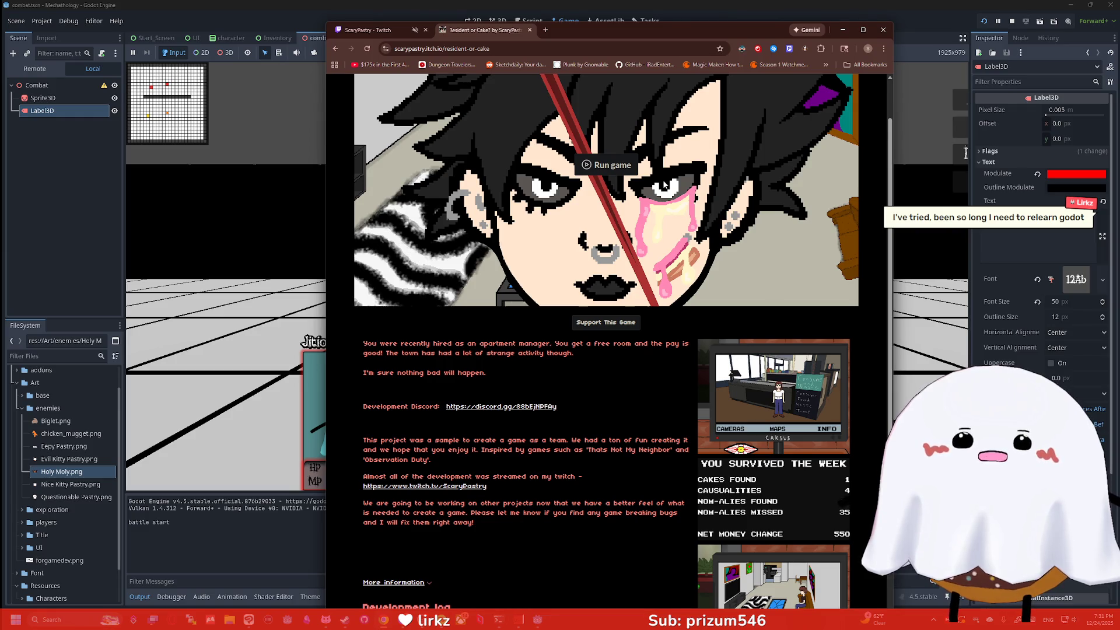
pyautogui.scroll(1, 664, 184)
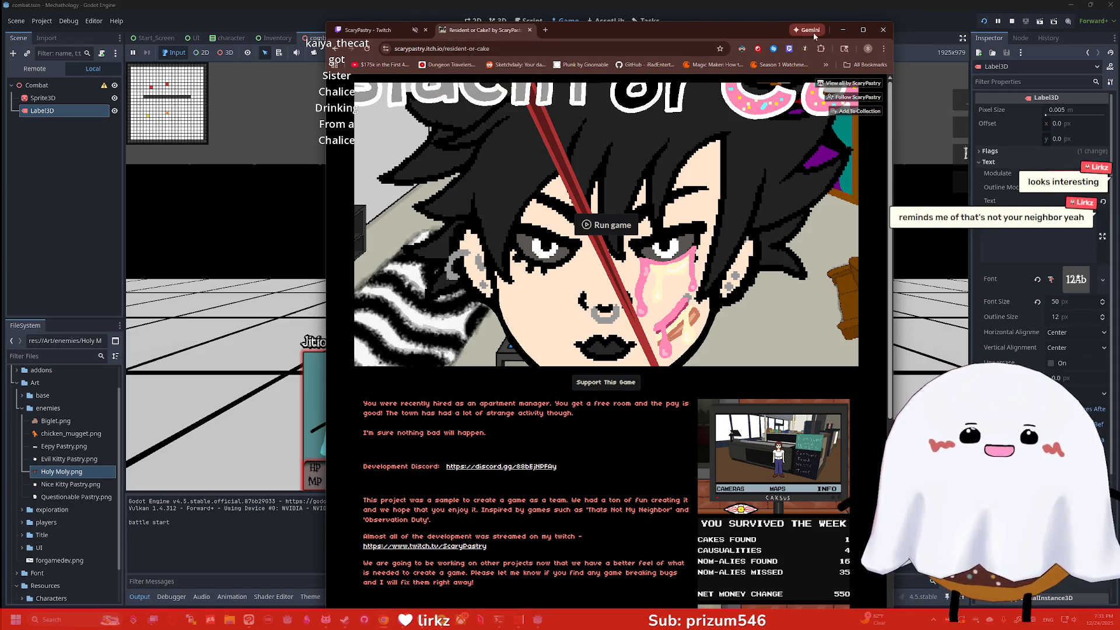
pyautogui.click(884, 30)
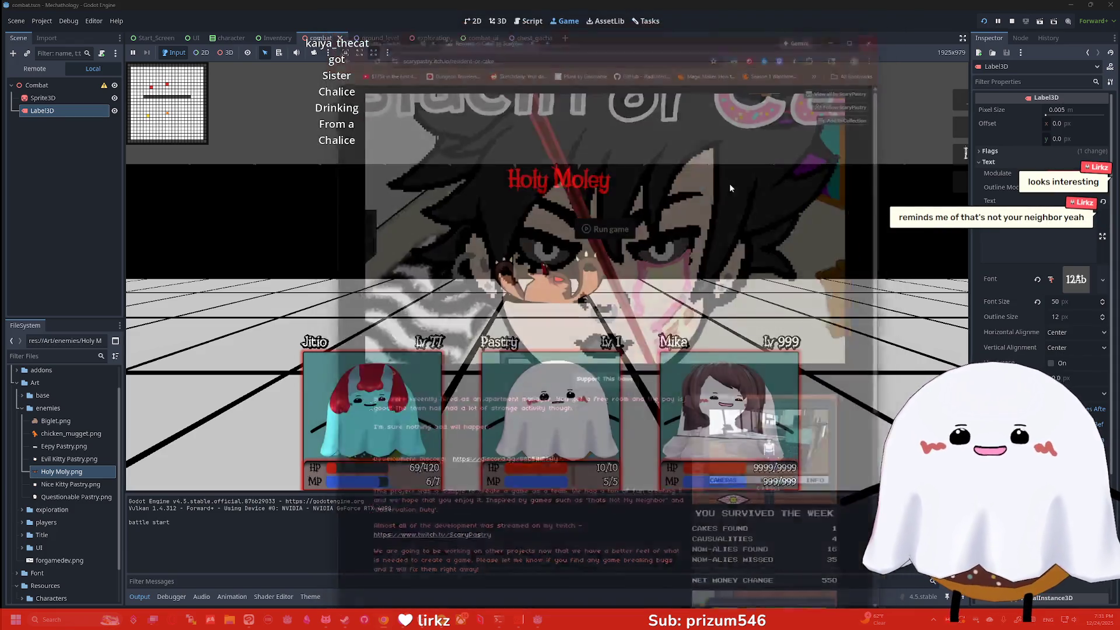
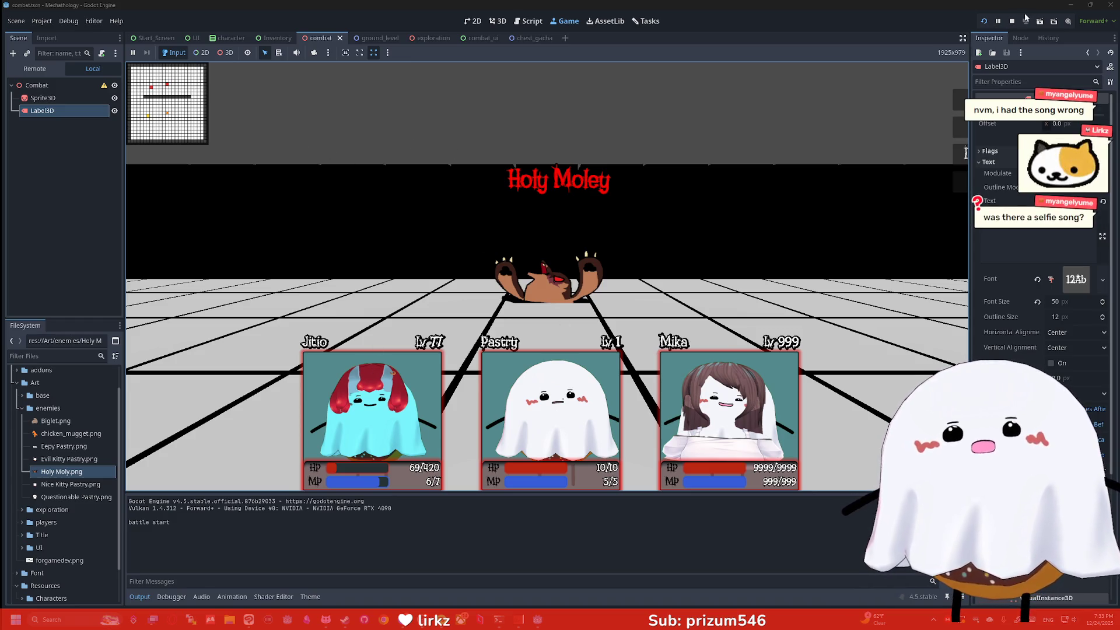
# Step: Stop the running battle test and switch over to the Discord server window
pyautogui.click(1011, 21)
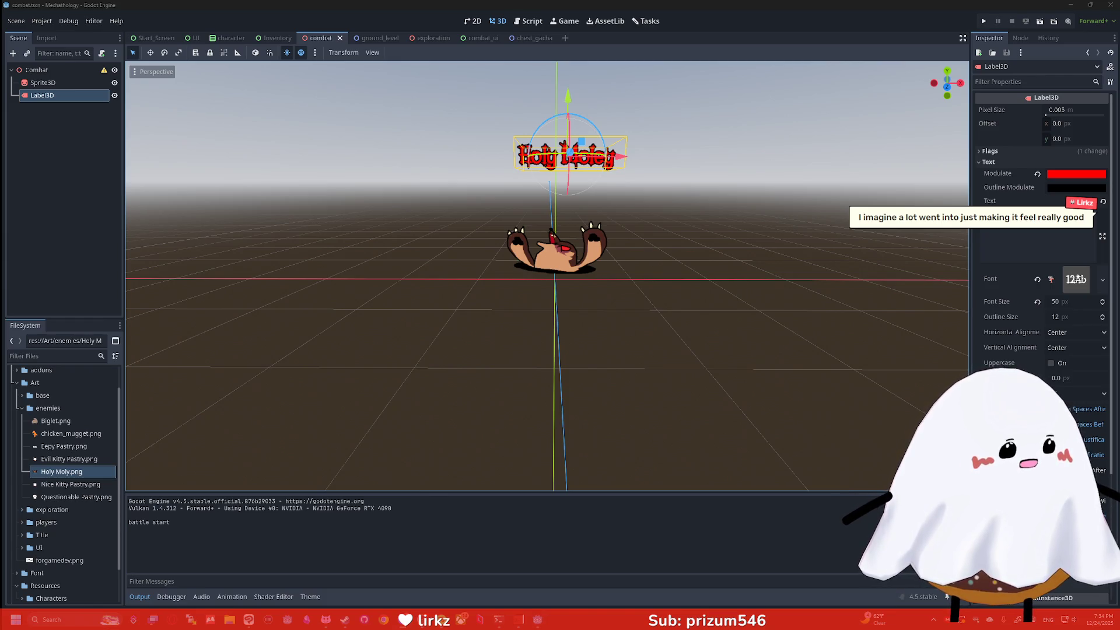
pyautogui.hotkey('alt', 'Tab')
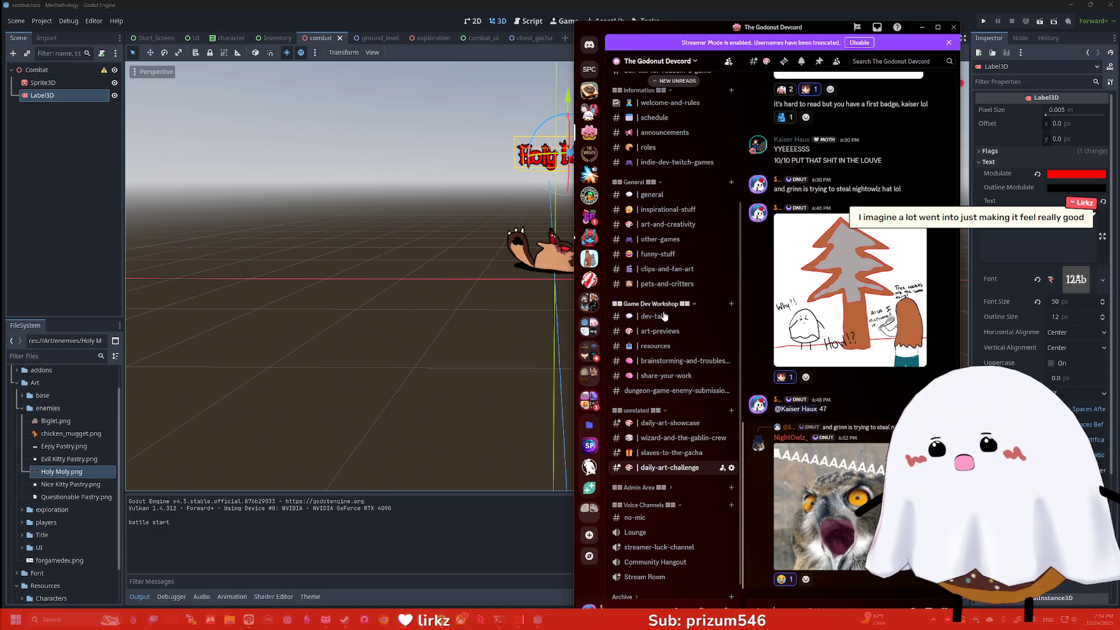
# Step: Check the dungeon-game-enemy-submissions channel, briefly hiding Discord and bringing it back
pyautogui.click(660, 391)
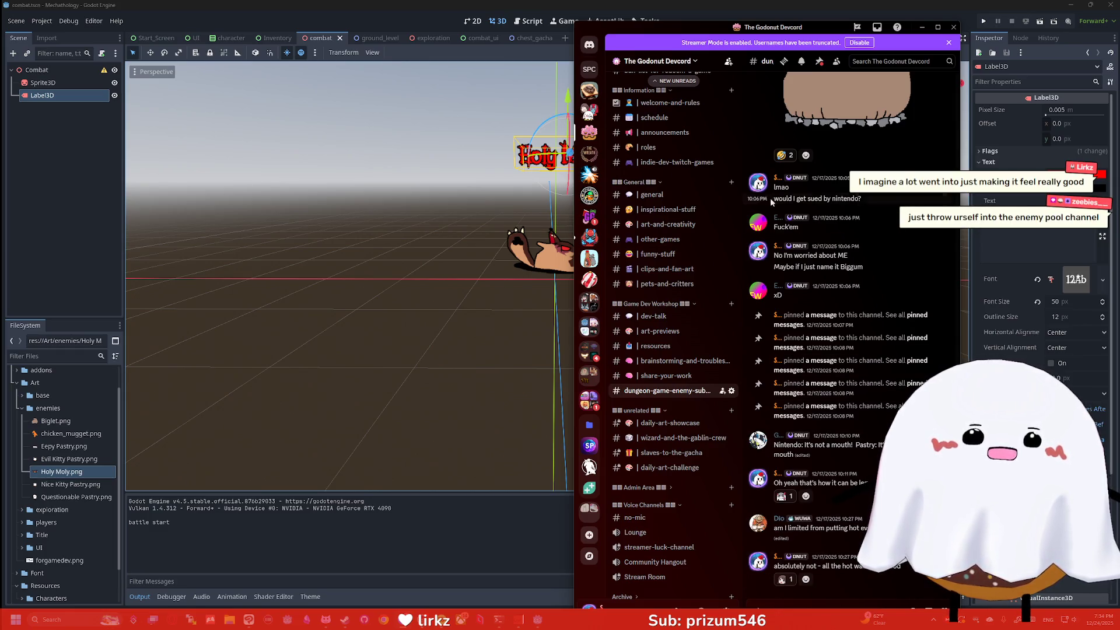
pyautogui.click(566, 17)
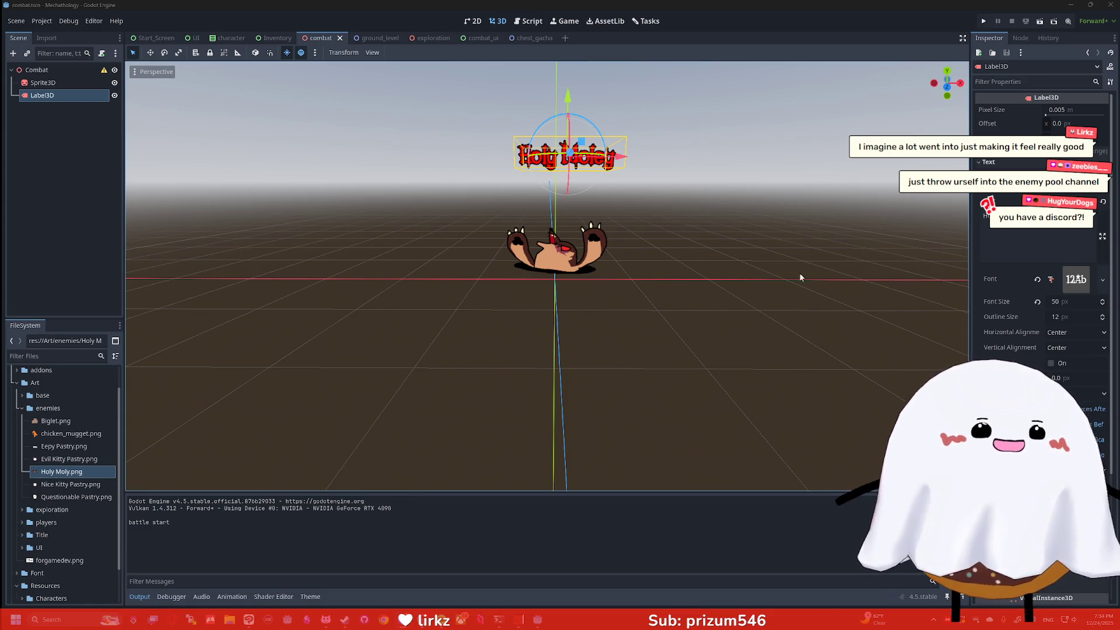
pyautogui.hotkey('alt', 'Tab')
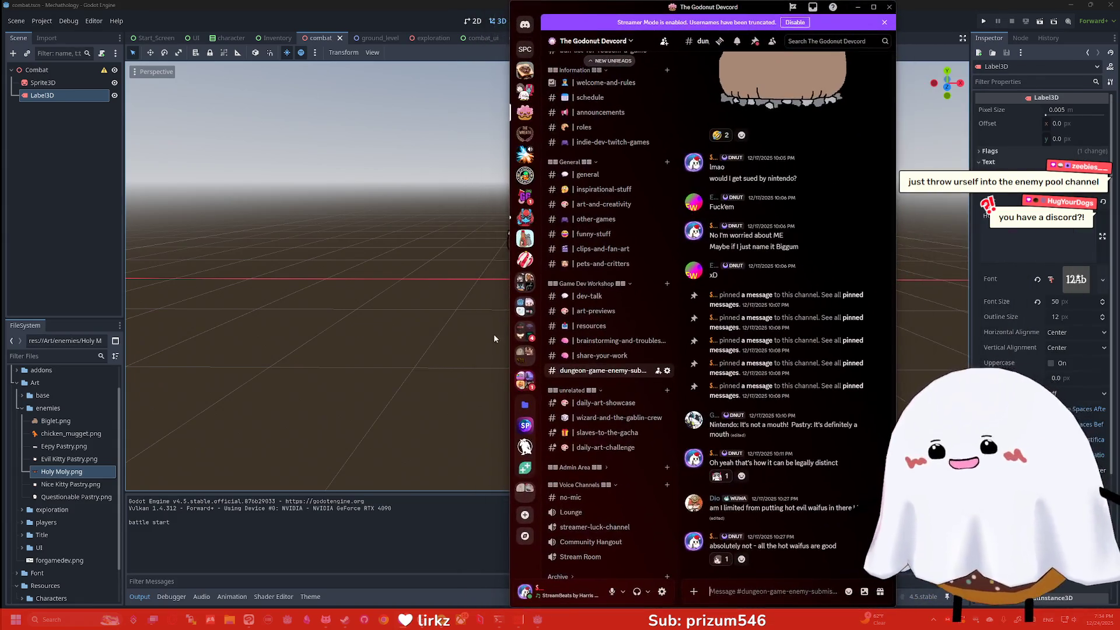
# Step: Scroll back through daily-art-challenge, view an older character art post full size, then close Discord
pyautogui.click(605, 448)
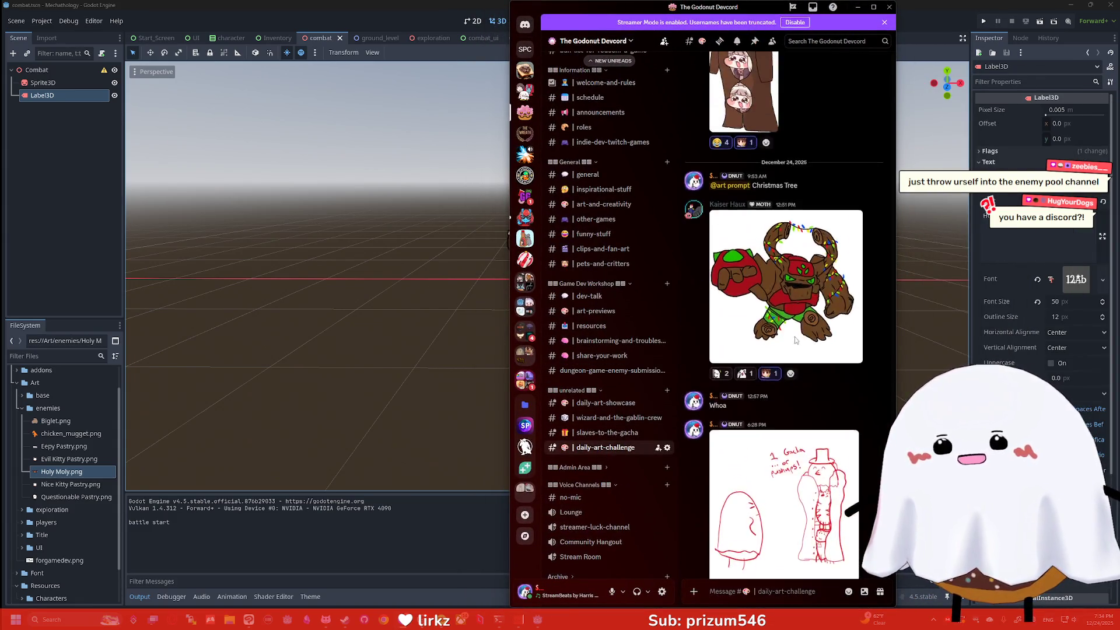
pyautogui.scroll(20, 795, 340)
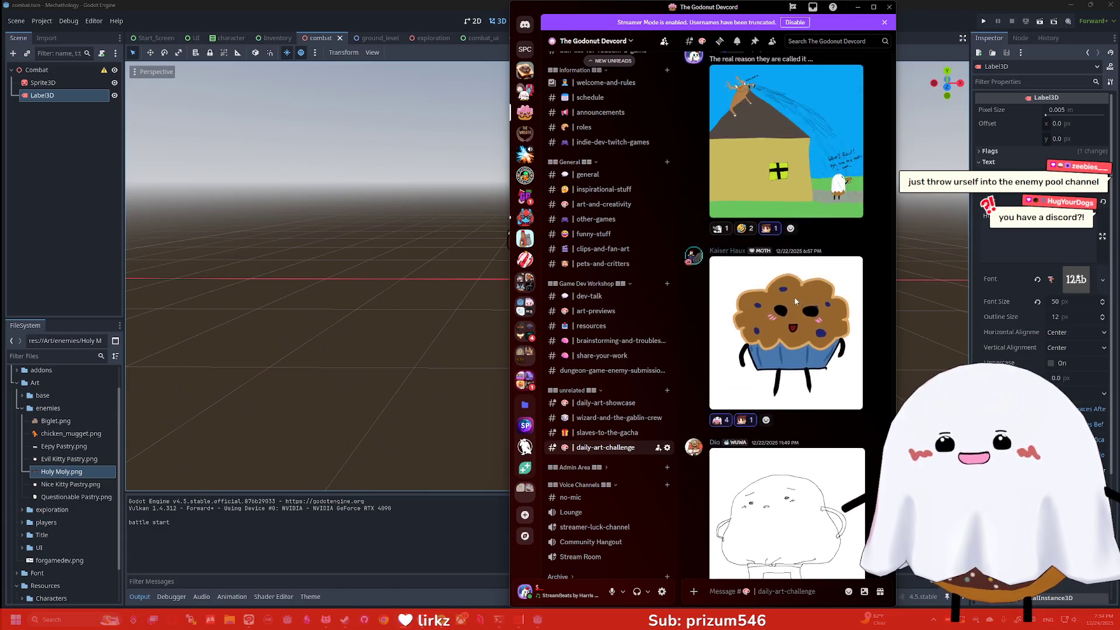
pyautogui.scroll(10, 795, 302)
pyautogui.click(776, 290)
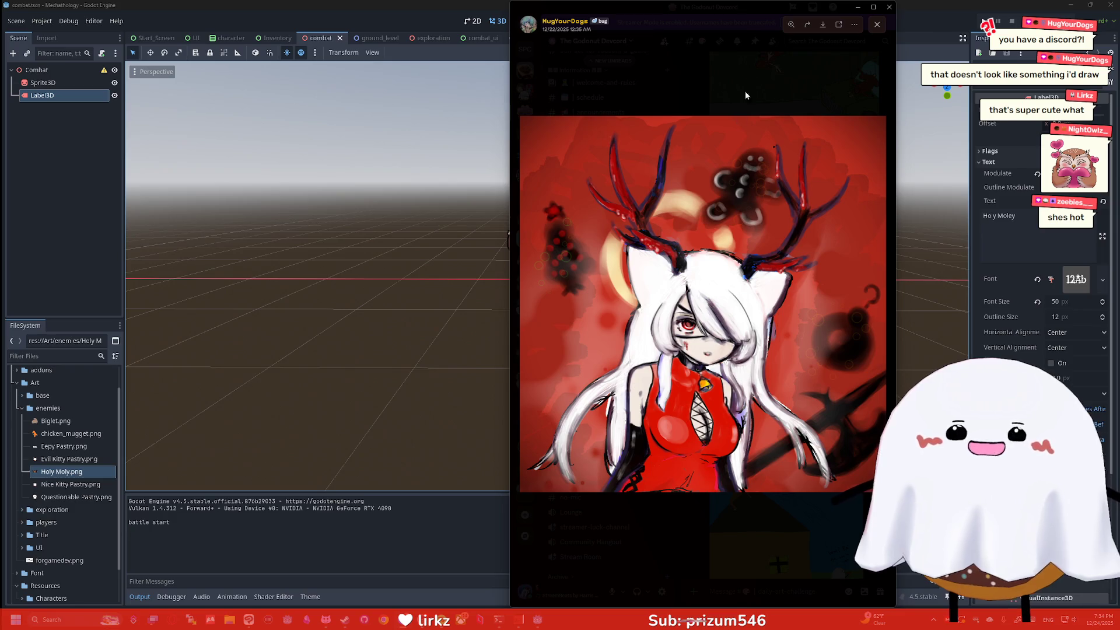
pyautogui.click(858, 7)
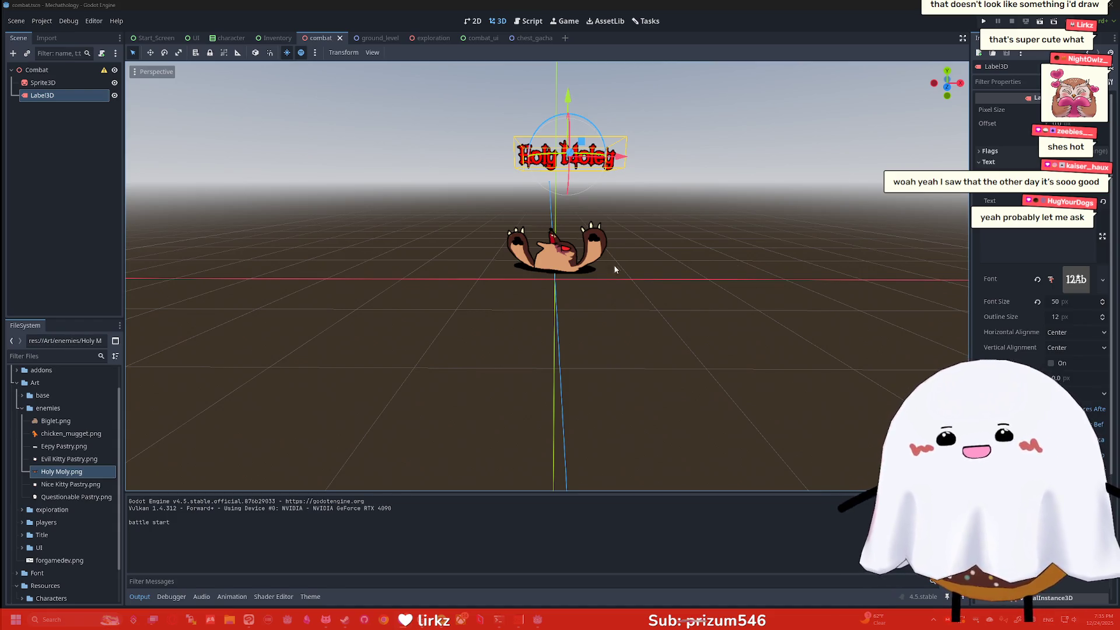
# Step: Deselect the Holy Moley label in the combat scene's 3D viewport
pyautogui.click(624, 249)
pyautogui.scroll(5, 636, 186)
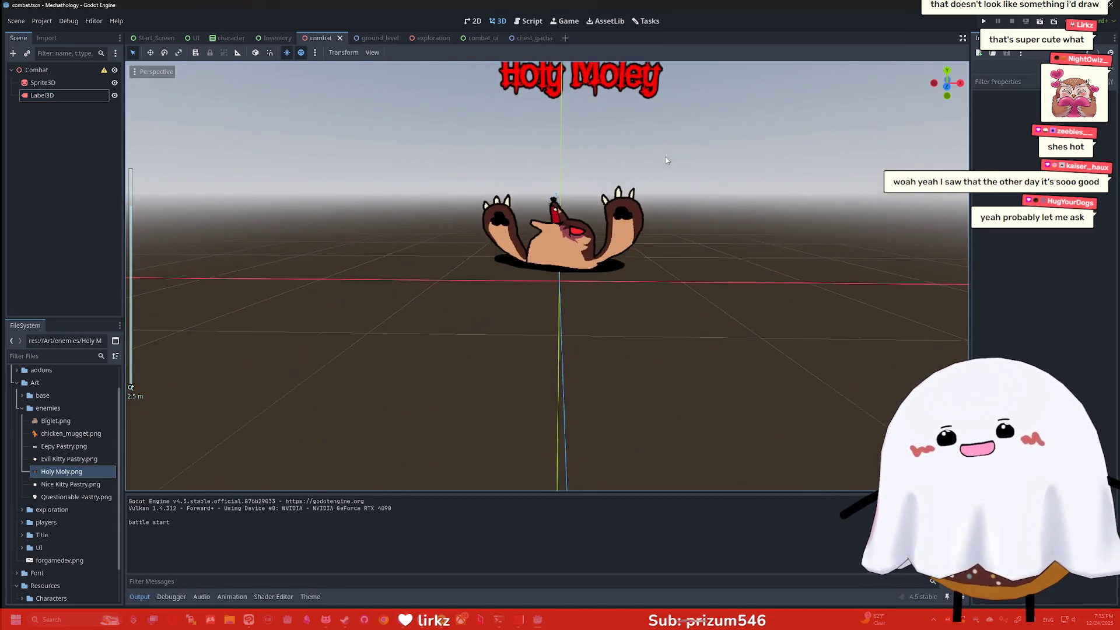
pyautogui.scroll(-3, 667, 156)
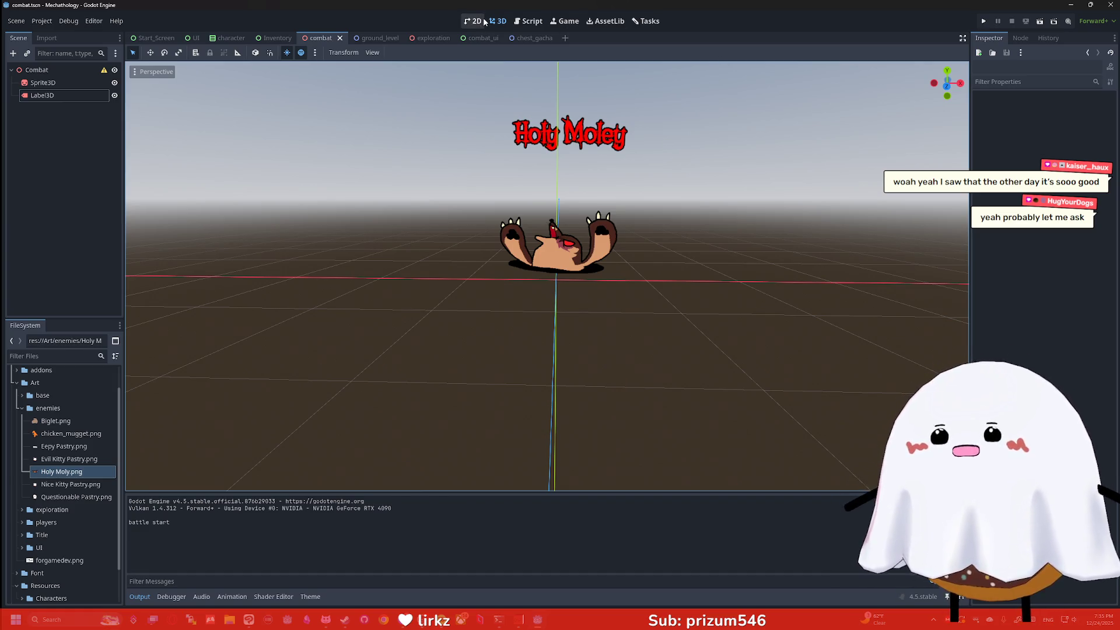
pyautogui.scroll(-2, 575, 117)
pyautogui.scroll(2, 632, 142)
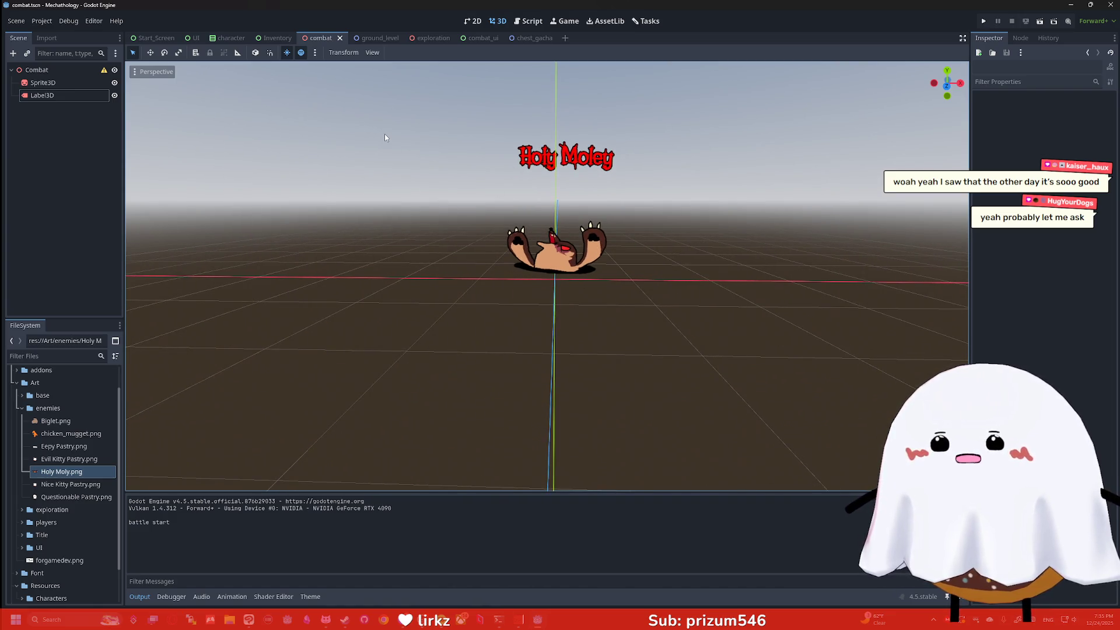
# Step: Cycle through the 2D, Script and 3D workspaces, then open the character scene
pyautogui.click(473, 21)
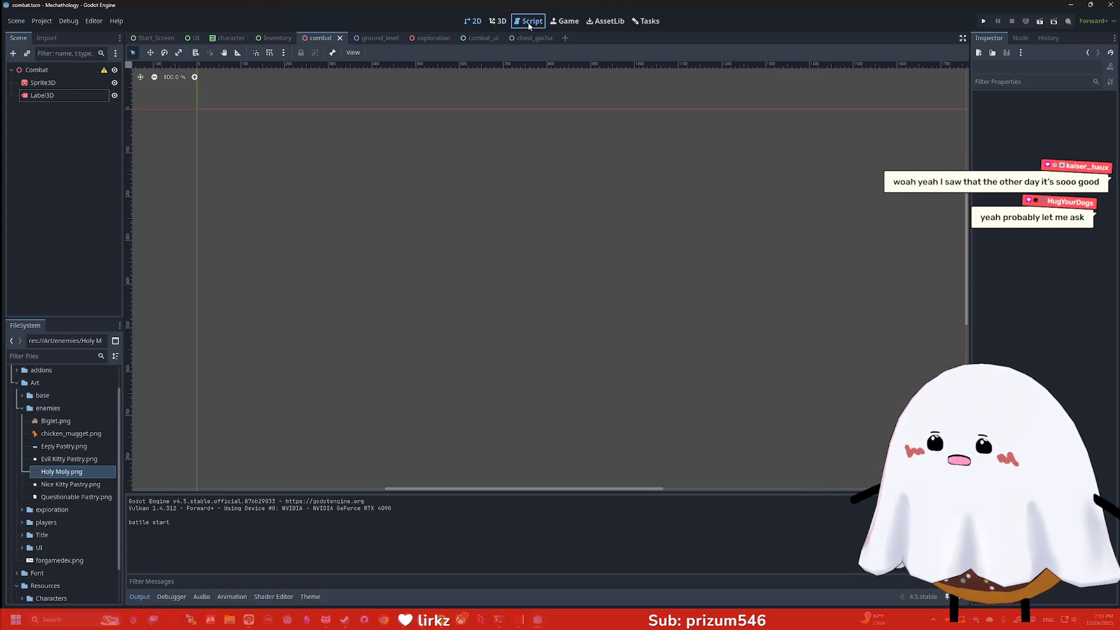
pyautogui.click(530, 22)
pyautogui.click(498, 21)
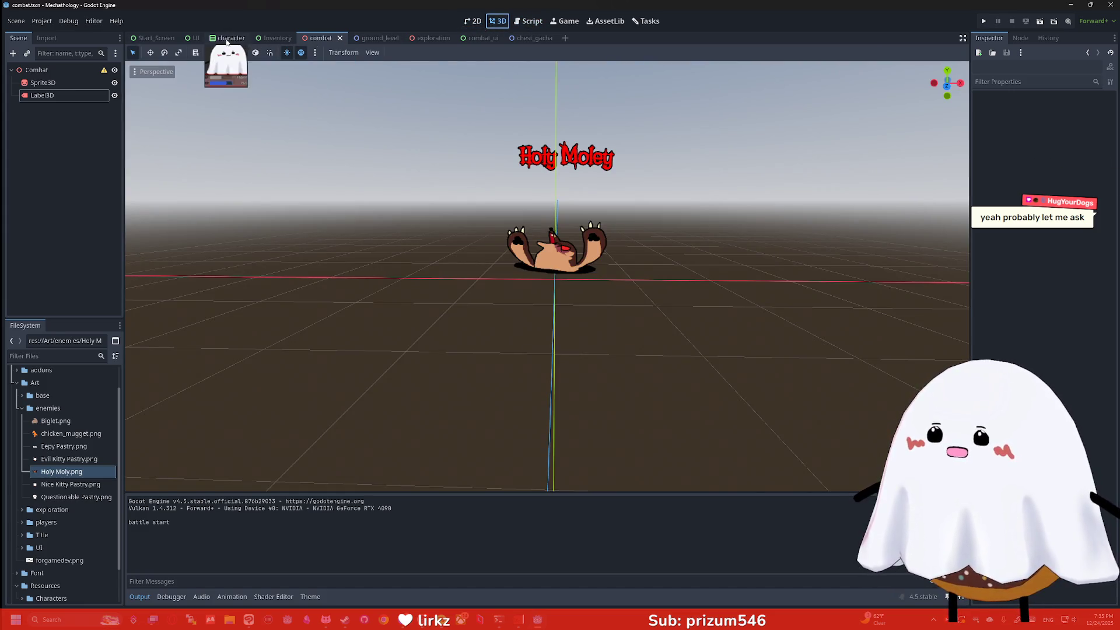
pyautogui.click(227, 38)
pyautogui.scroll(-5, 548, 245)
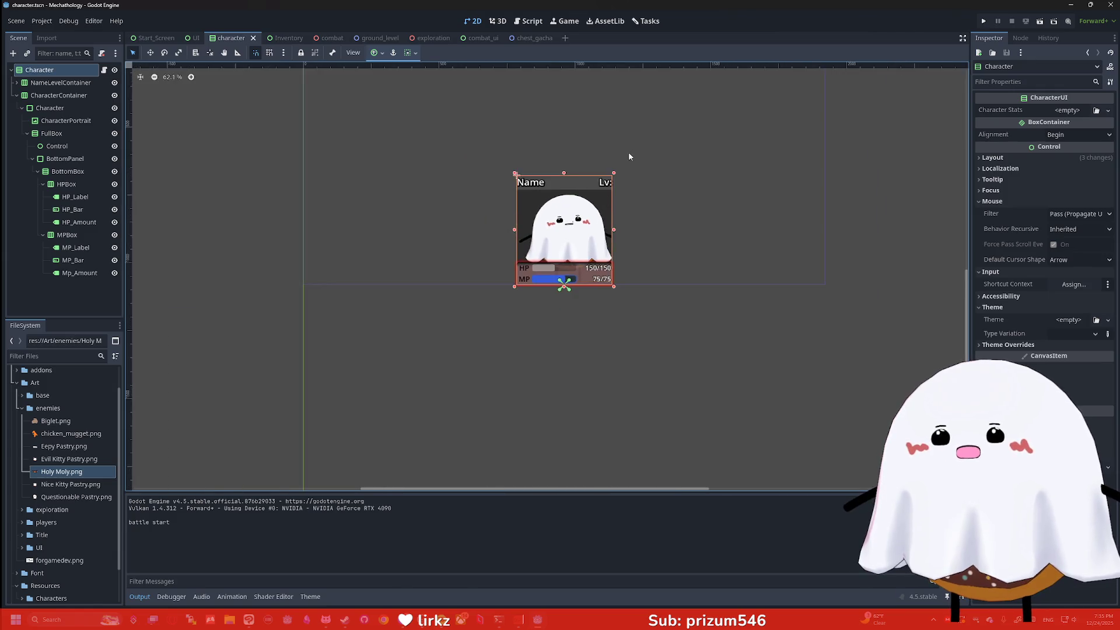
# Step: Run the project to check the three-card battle screen, stop it, and open the exploration scene
pyautogui.scroll(5, 629, 156)
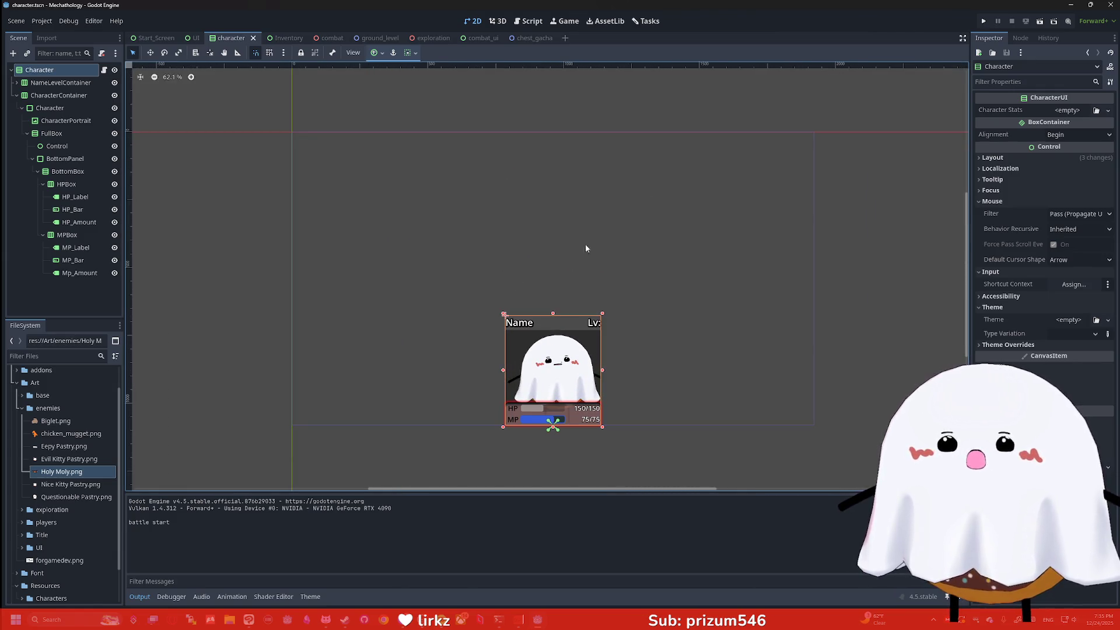
pyautogui.click(994, 23)
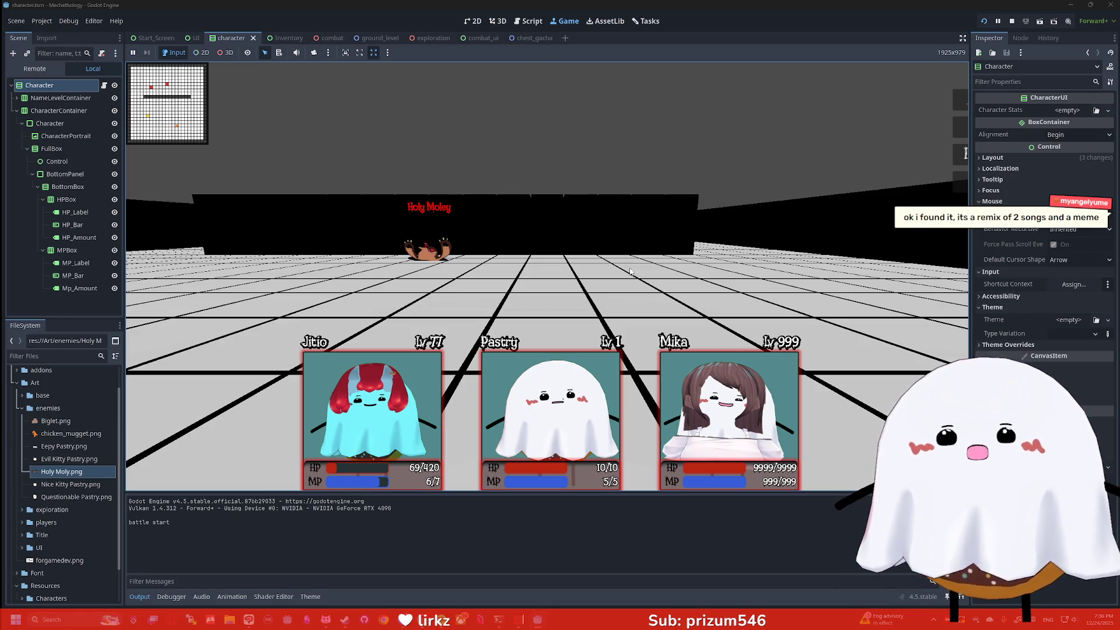
pyautogui.click(1013, 23)
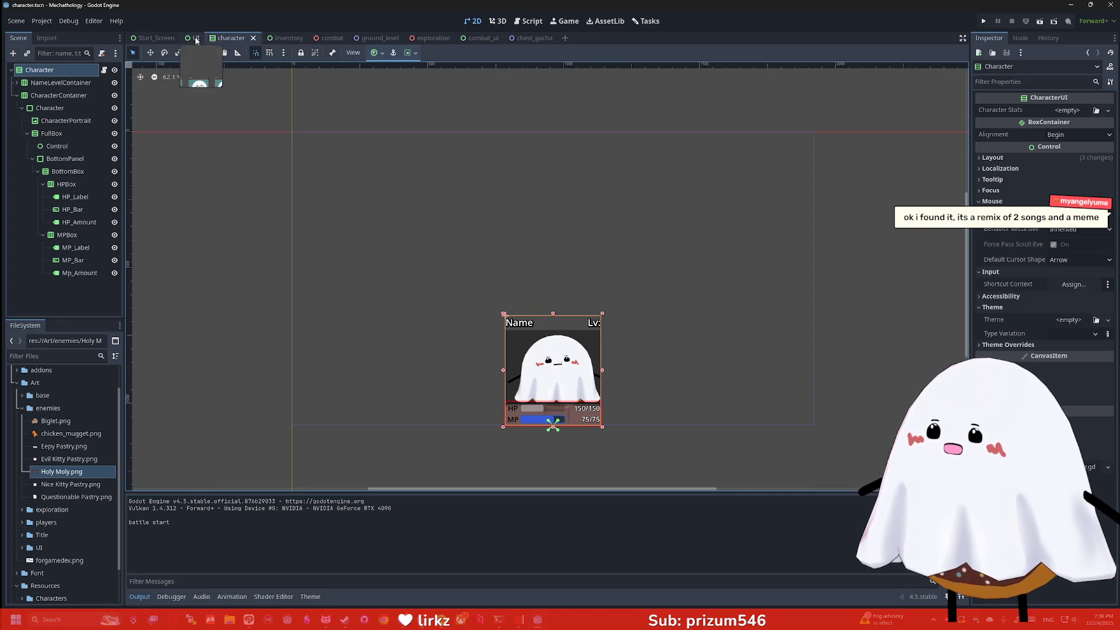
pyautogui.click(421, 39)
pyautogui.scroll(-15, 558, 184)
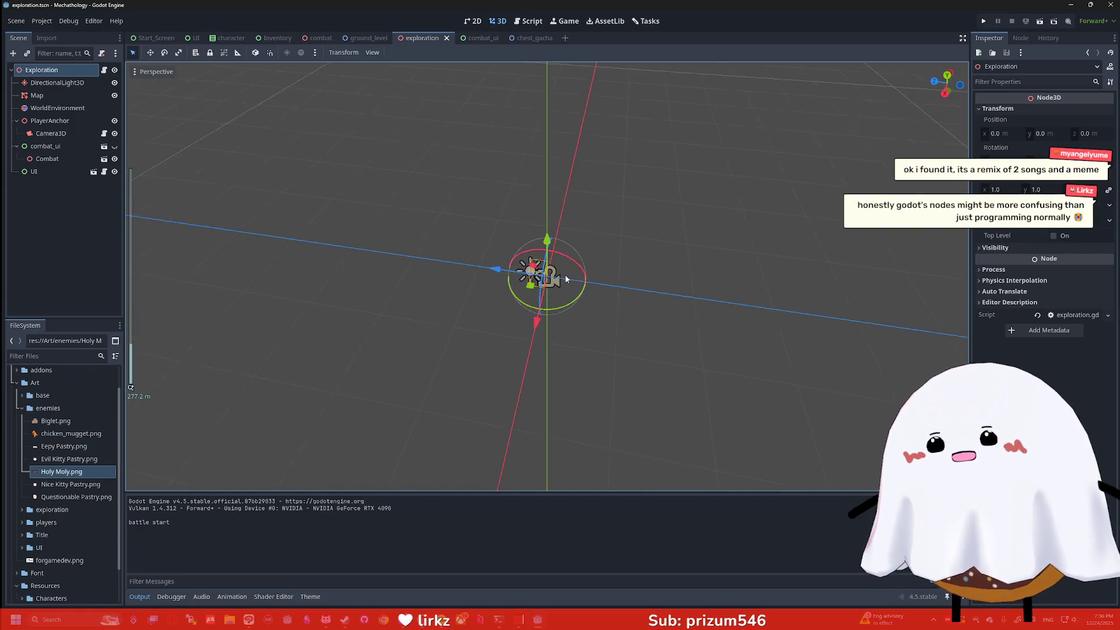
pyautogui.scroll(10, 575, 234)
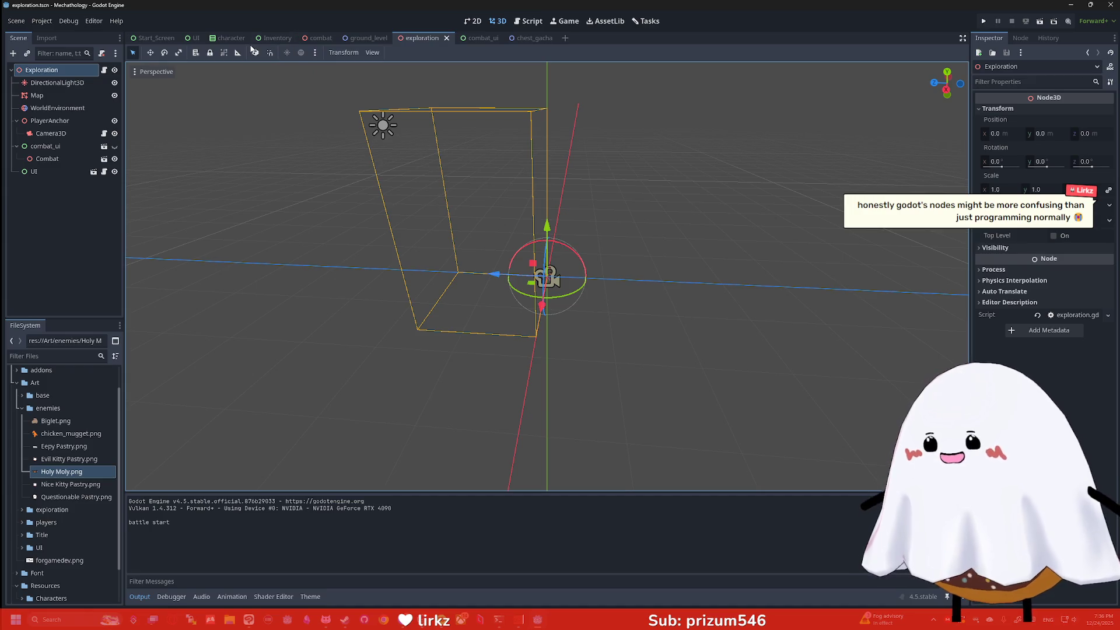
pyautogui.click(528, 22)
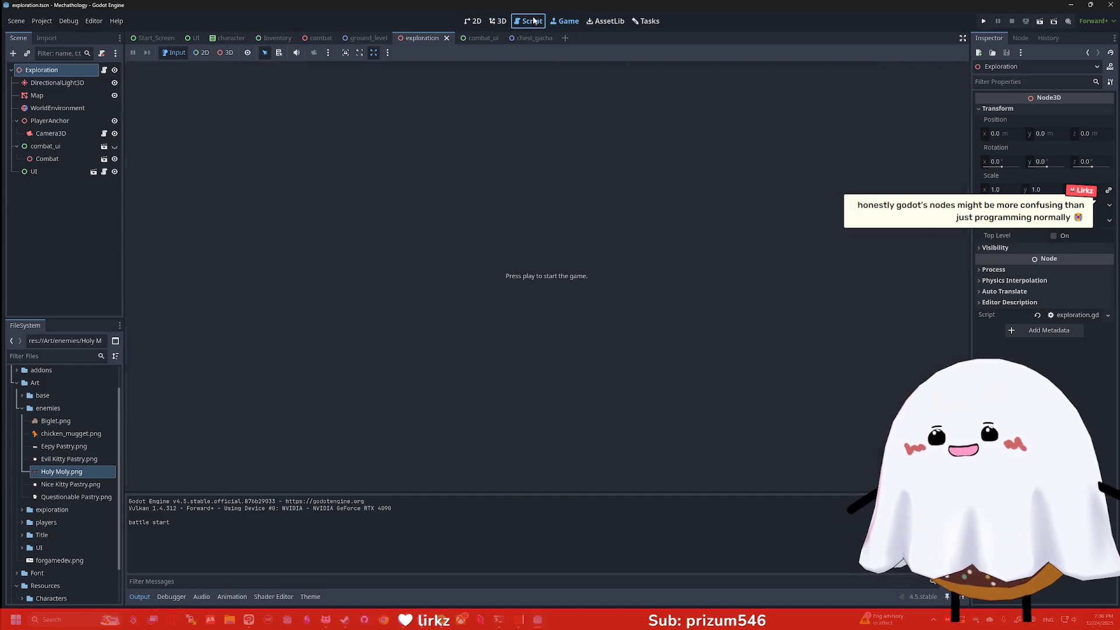
pyautogui.click(497, 21)
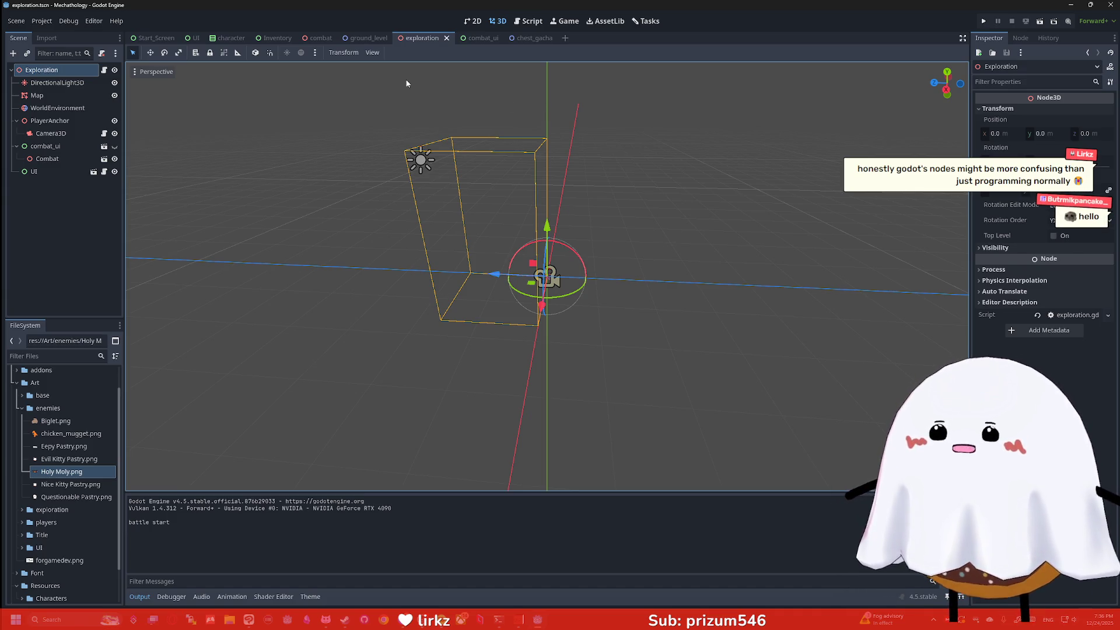
pyautogui.moveTo(366, 44)
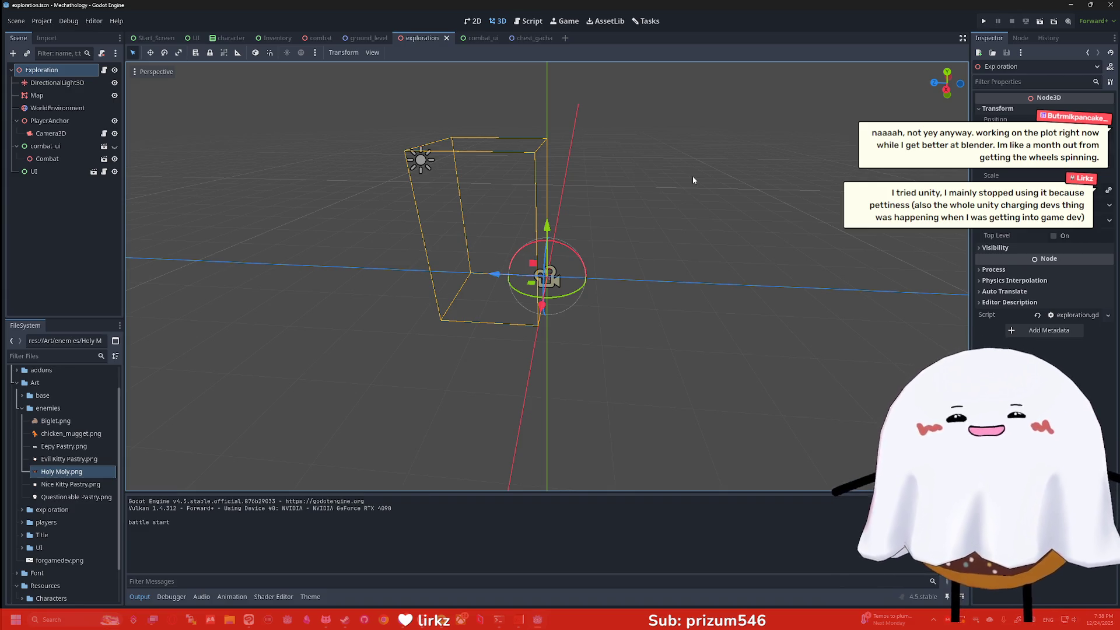
pyautogui.scroll(-3, 635, 169)
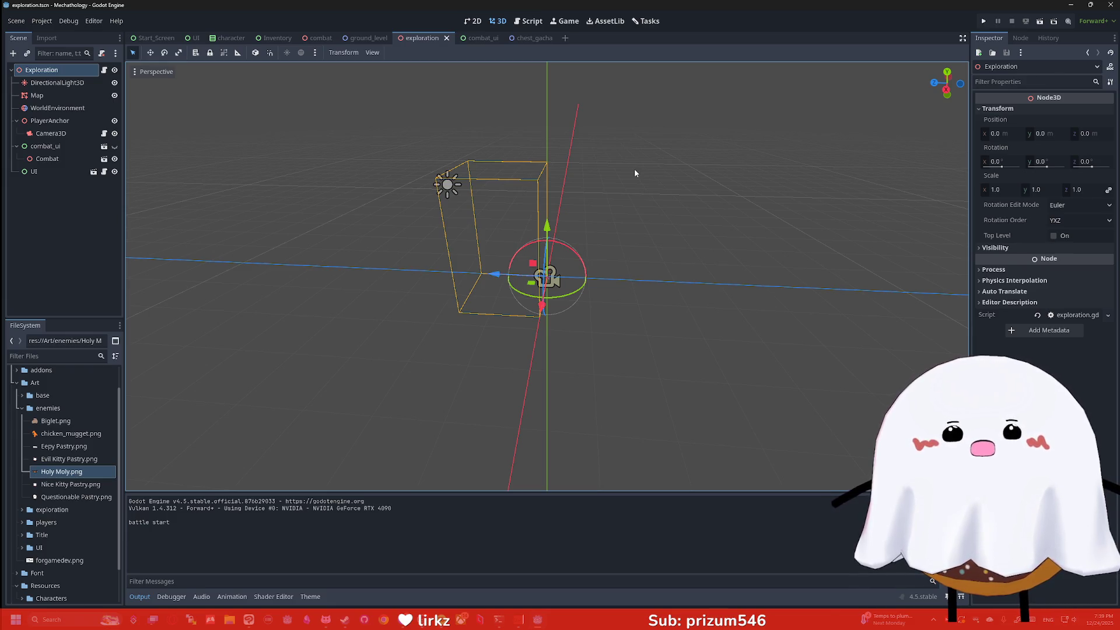
pyautogui.moveTo(345, 619)
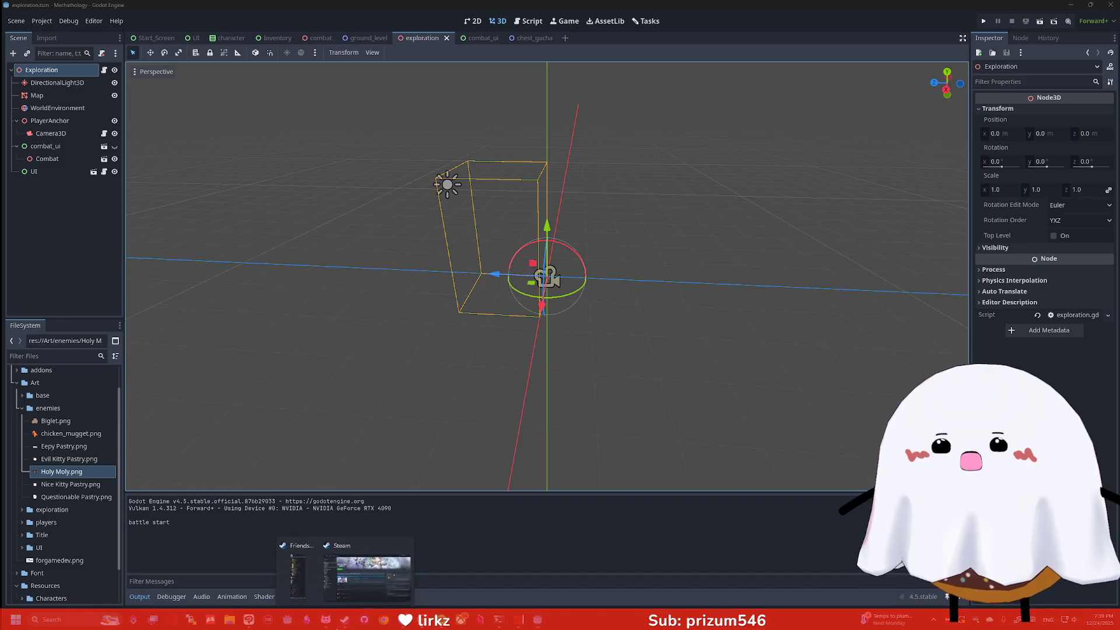
# Step: Switch to Steam and show Blender's library page, launched today with 29 minutes used
pyautogui.click(342, 563)
pyautogui.click(35, 142)
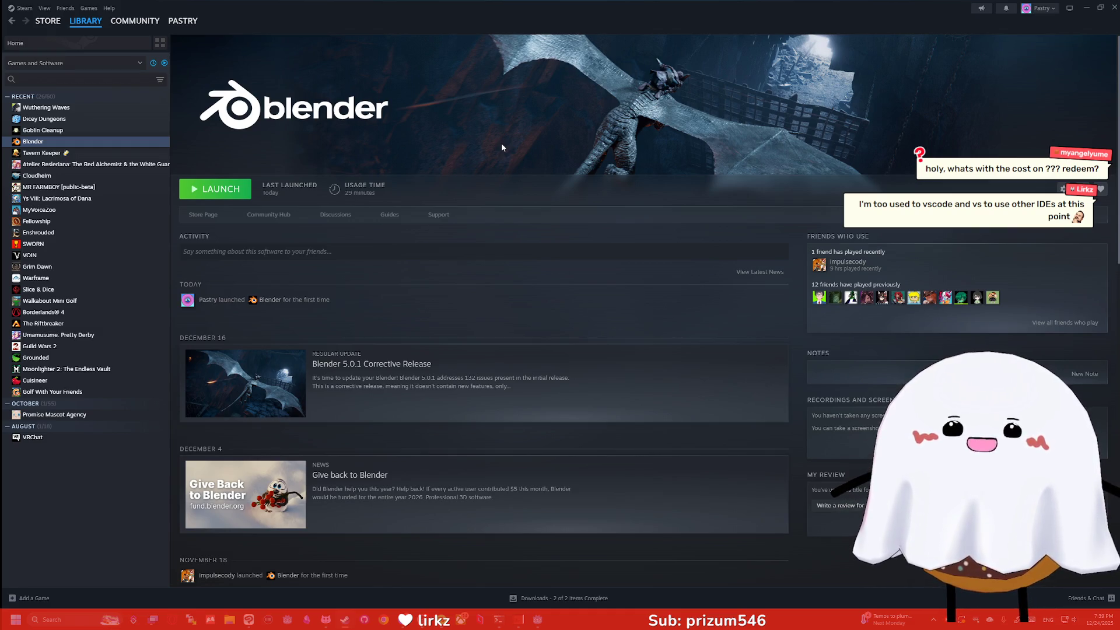
# Step: Minimize Steam so Godot's exploration scene is visible again
pyautogui.click(1088, 12)
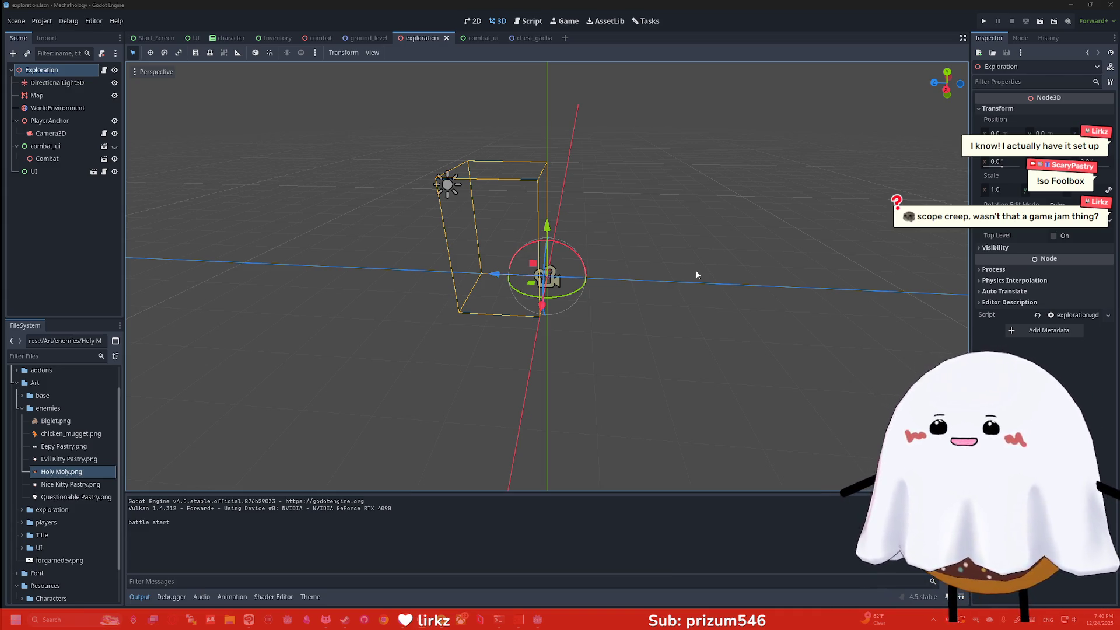
# Step: Bring Steam's library, still on Blender's page, back in front of Godot
pyautogui.click(345, 620)
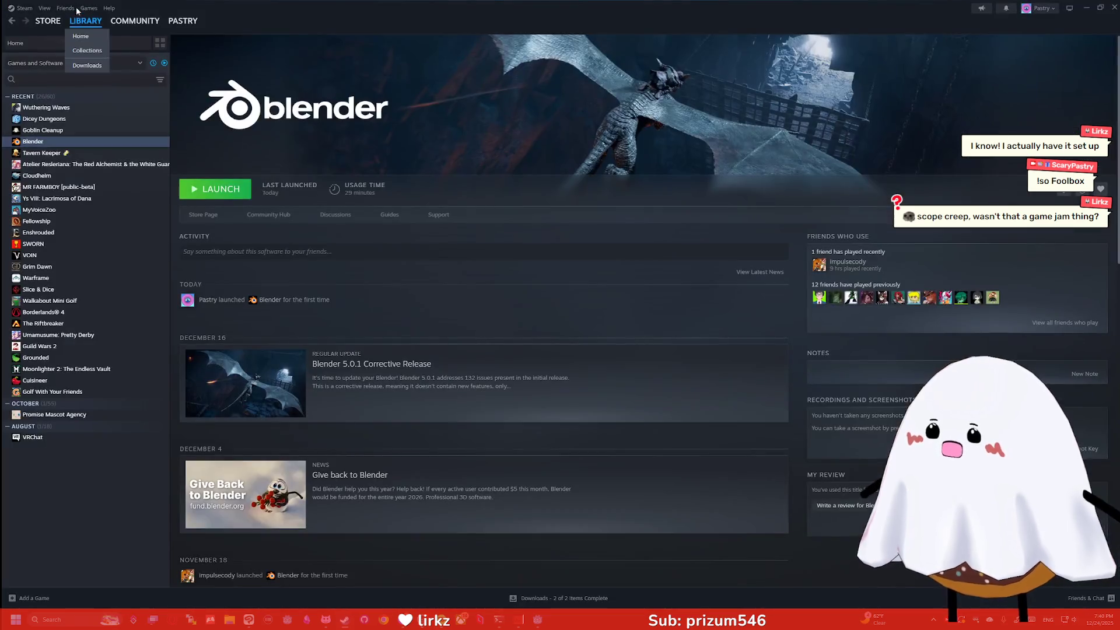
# Step: Search the Steam store for 'scope creep'
pyautogui.click(45, 25)
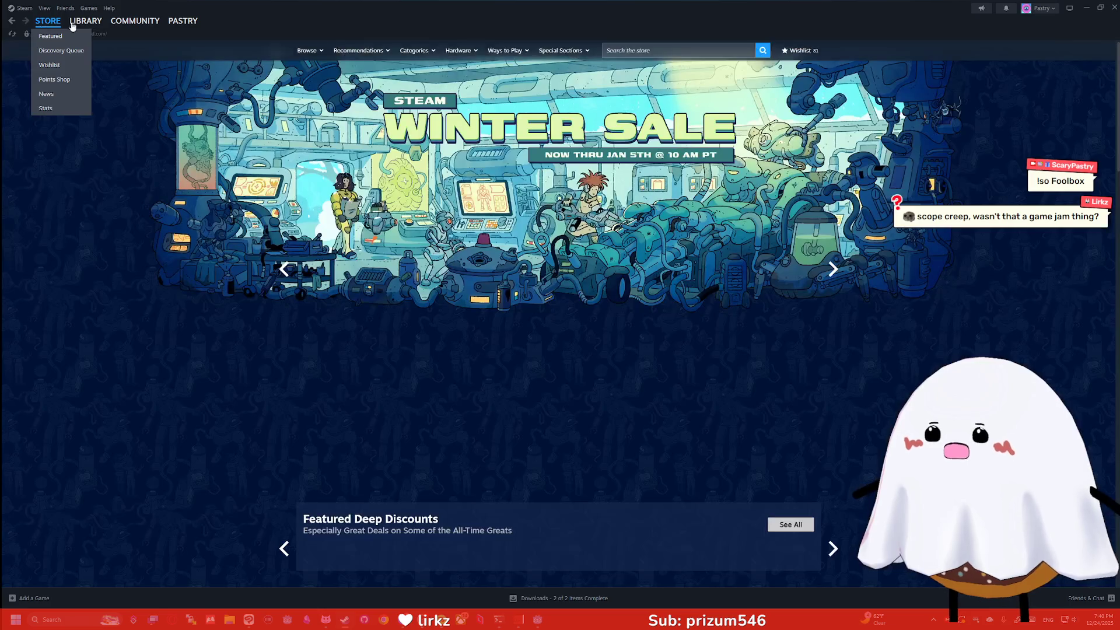
pyautogui.click(669, 51)
pyautogui.write('scop')
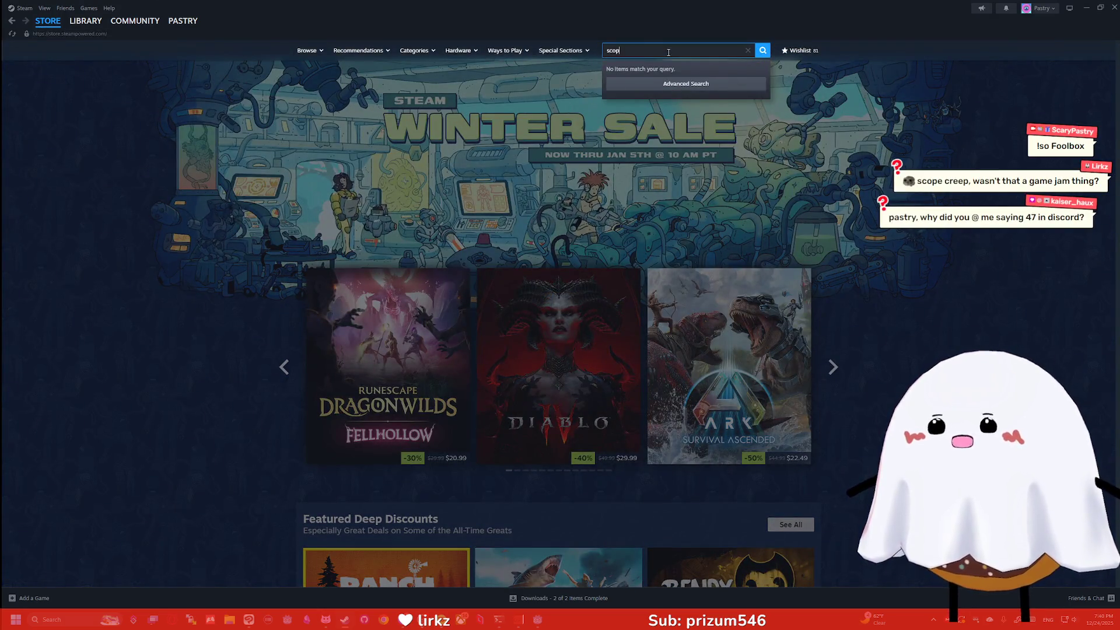
pyautogui.write('ecreep')
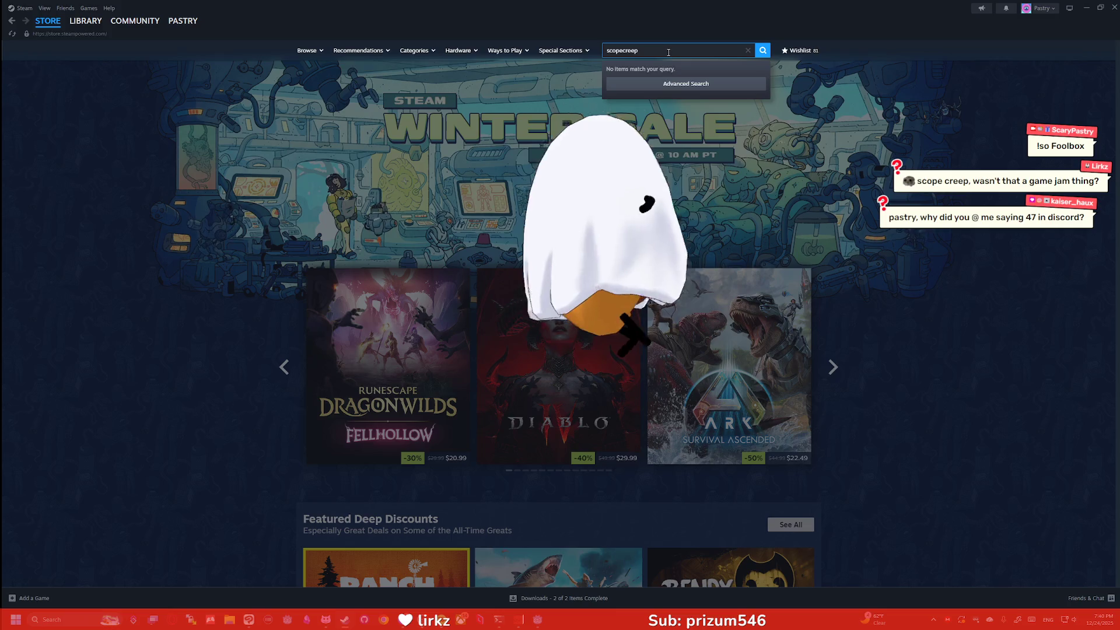
pyautogui.click(623, 51)
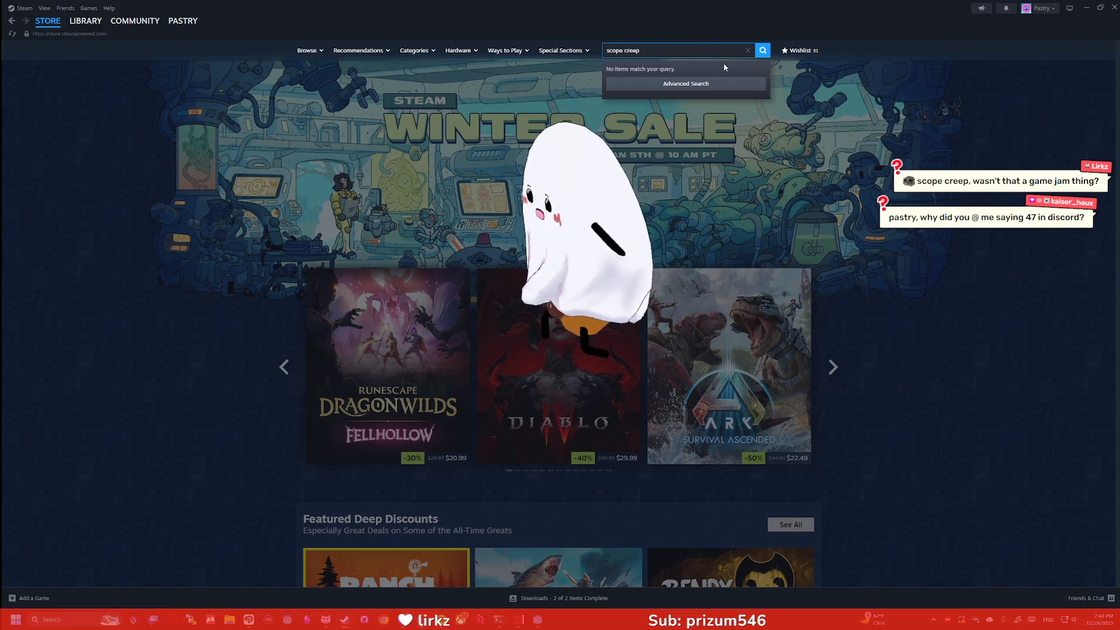
pyautogui.click(748, 50)
pyautogui.write('scope')
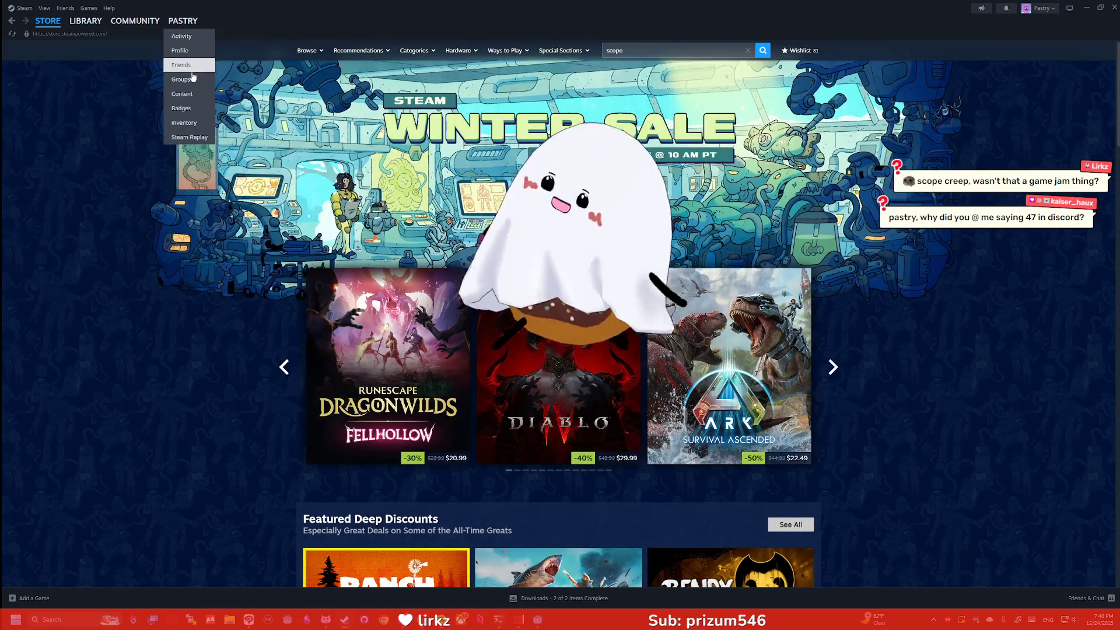
# Step: Open the Steam wishlist page, then close Steam to return to Godot
pyautogui.moveTo(67, 23)
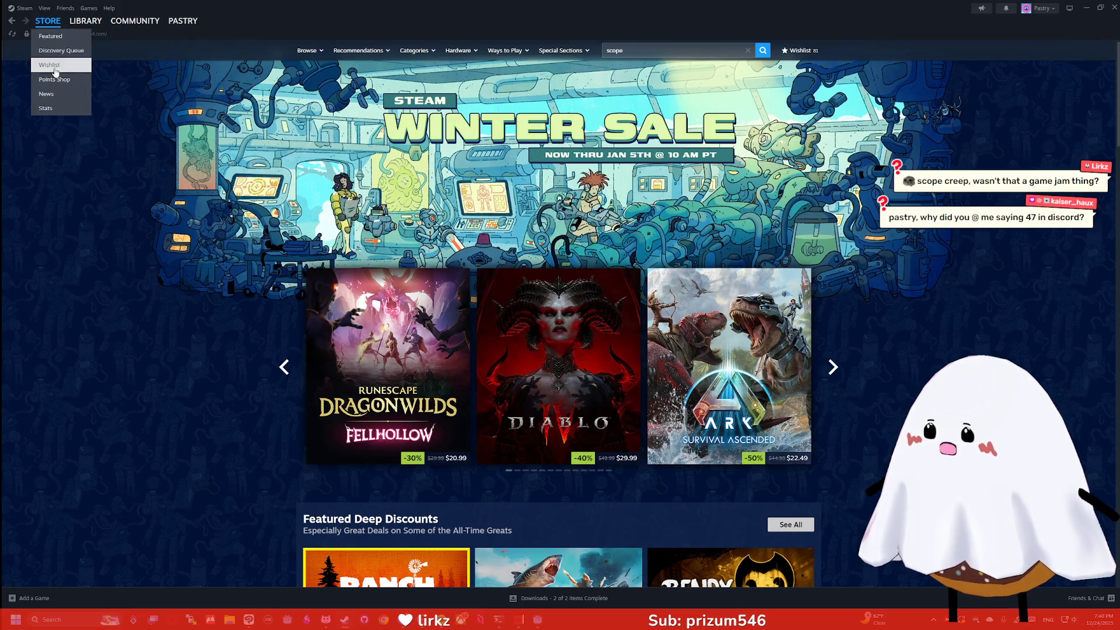
pyautogui.click(82, 66)
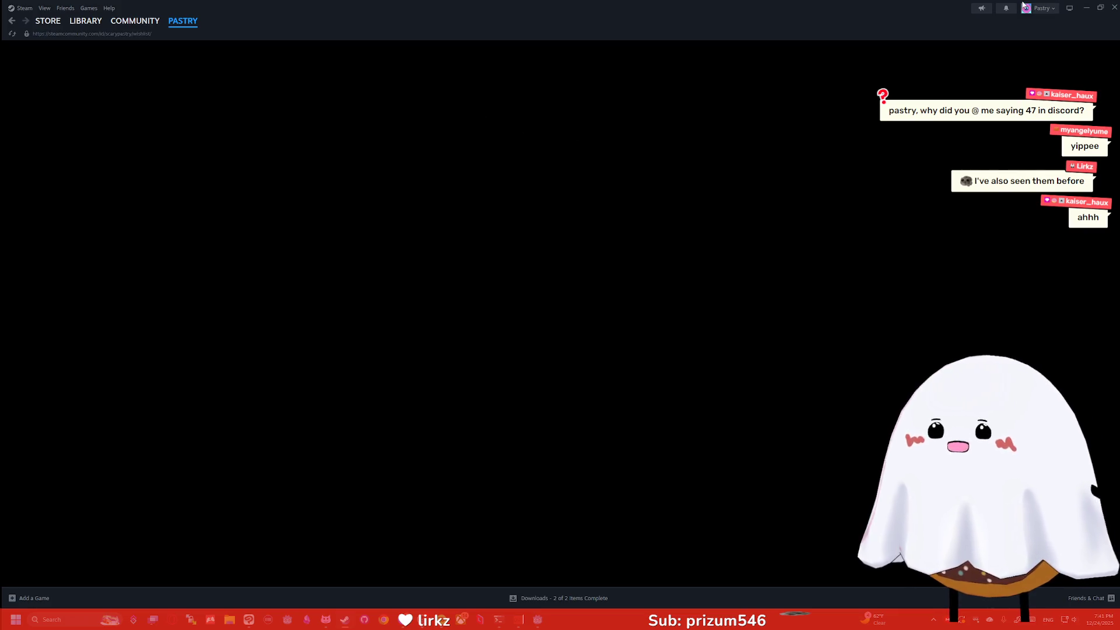
pyautogui.click(1112, 8)
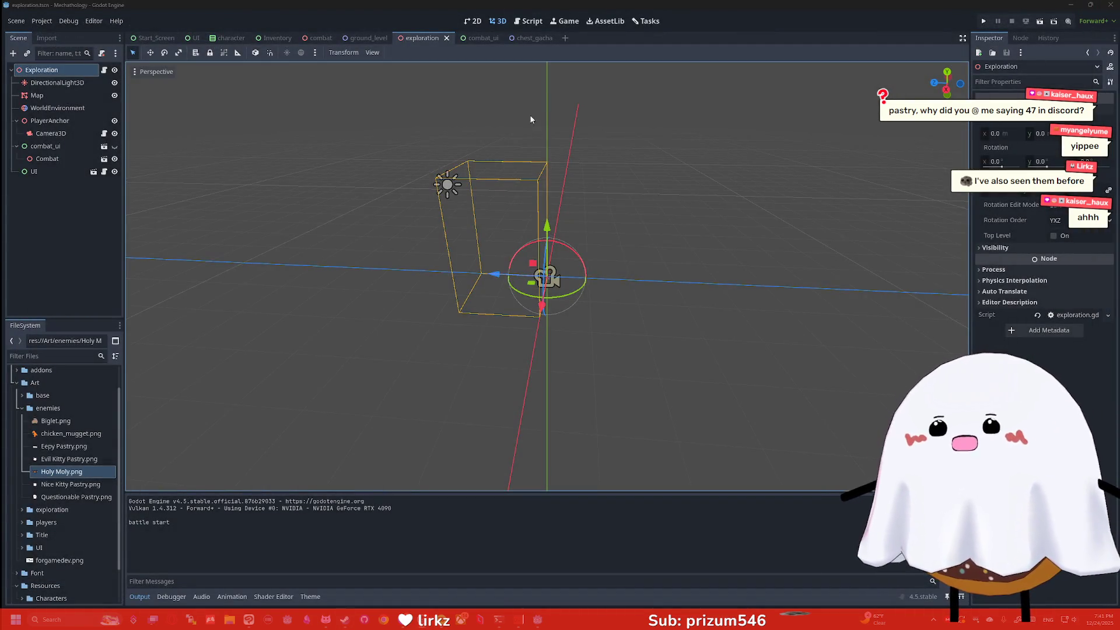
# Step: Orbit around the exploration scene, then open the combat scene and switch to Clip Studio Paint
pyautogui.scroll(5, 450, 126)
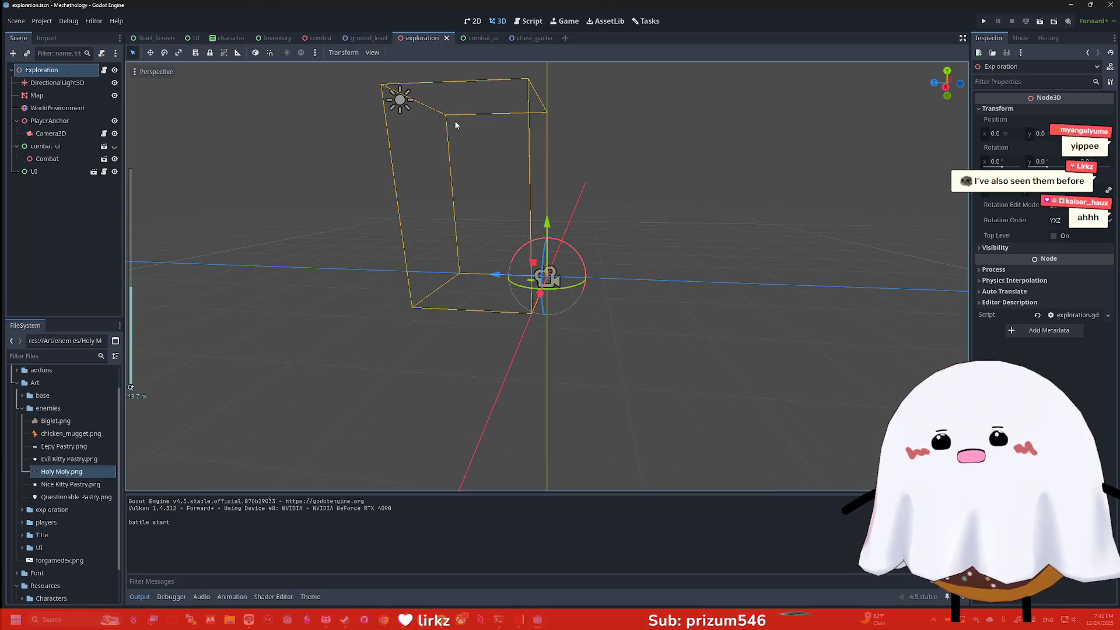
pyautogui.moveTo(461, 118); pyautogui.dragTo(467, 127)
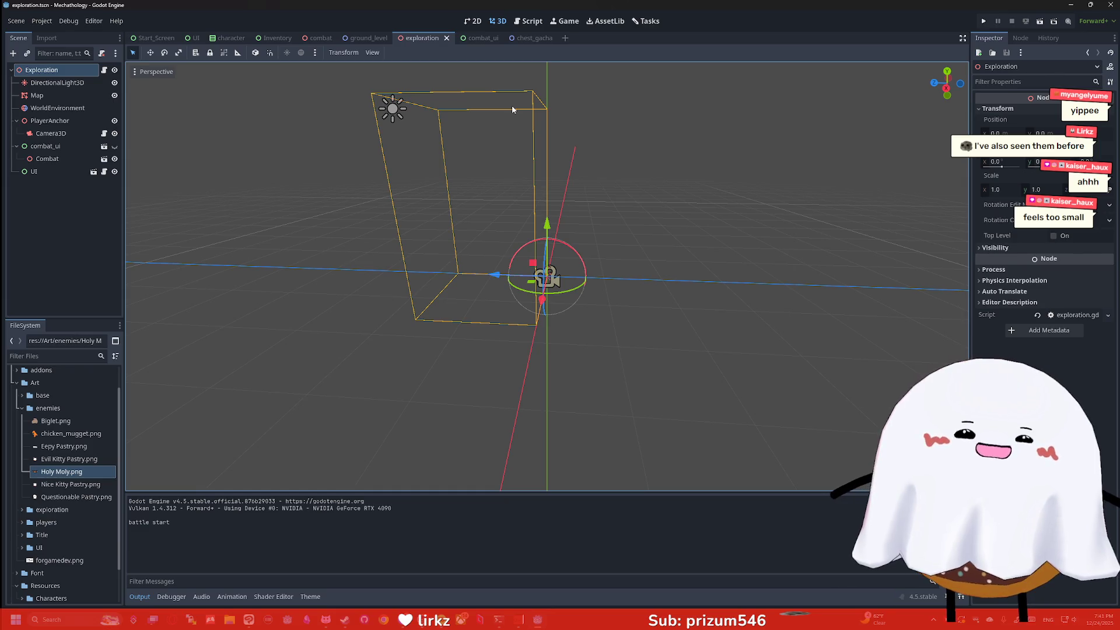
pyautogui.scroll(-3, 596, 143)
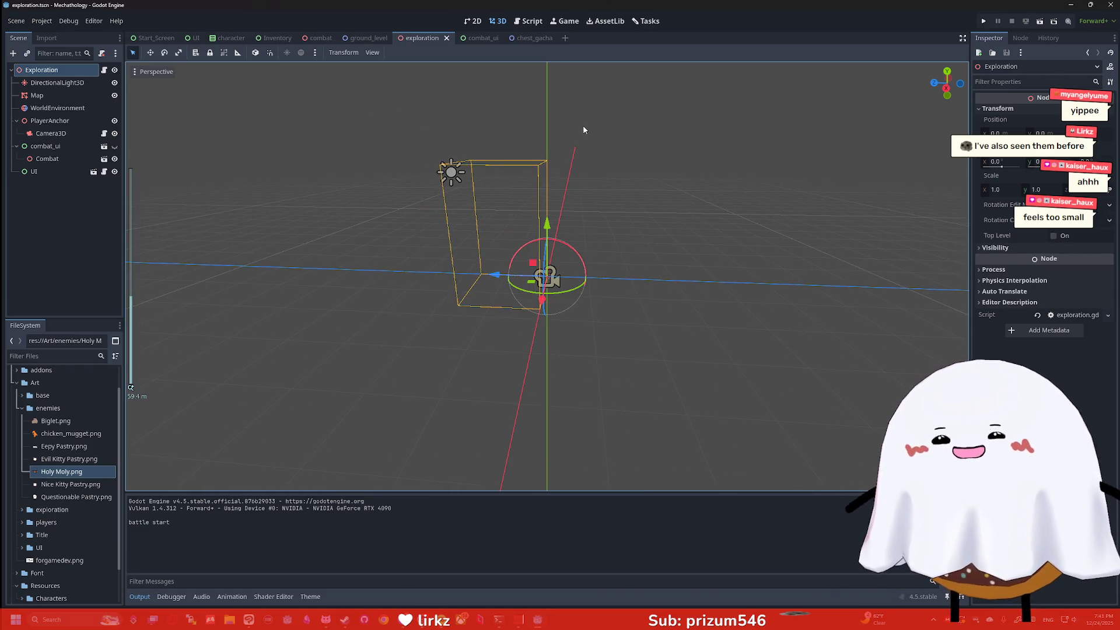
pyautogui.scroll(3, 583, 129)
pyautogui.moveTo(583, 131); pyautogui.dragTo(577, 128)
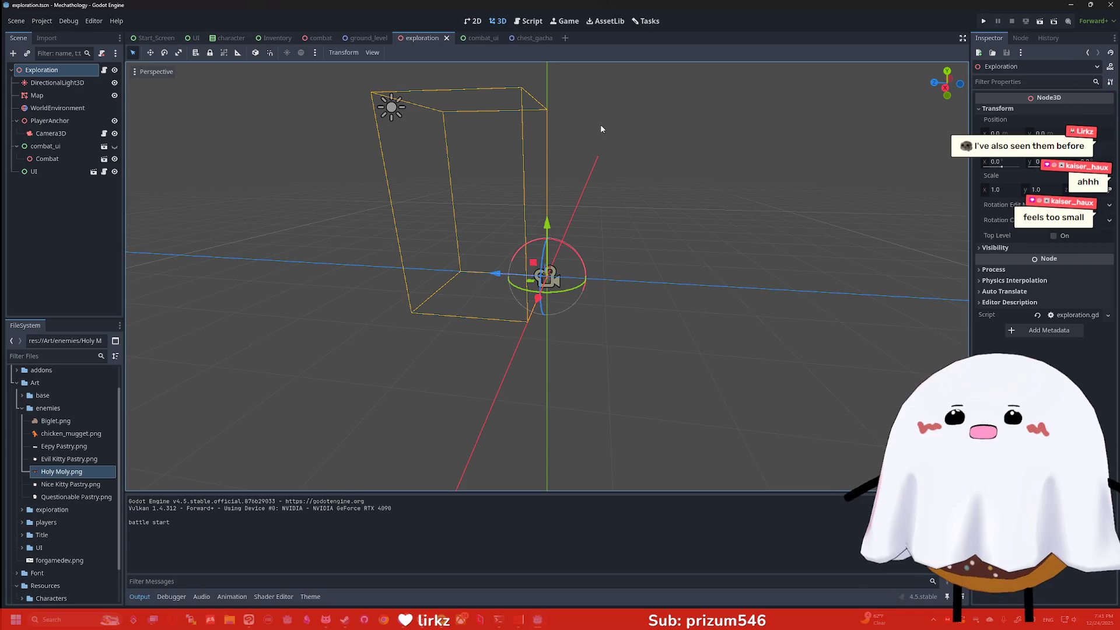
pyautogui.scroll(-2, 594, 122)
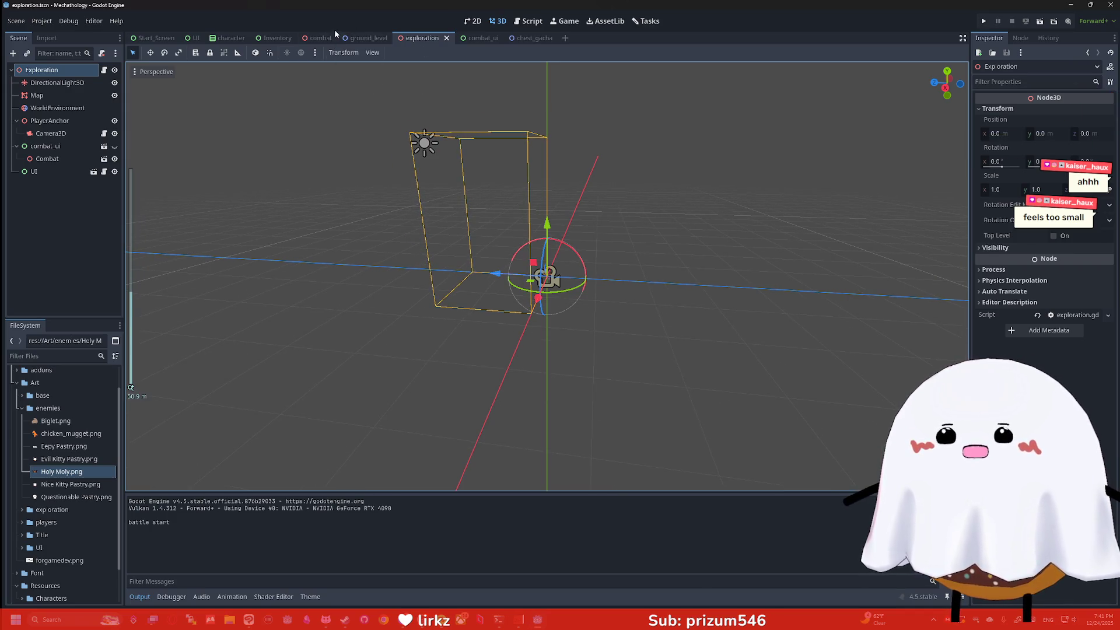
pyautogui.click(327, 37)
pyautogui.hotkey('alt', 'Tab')
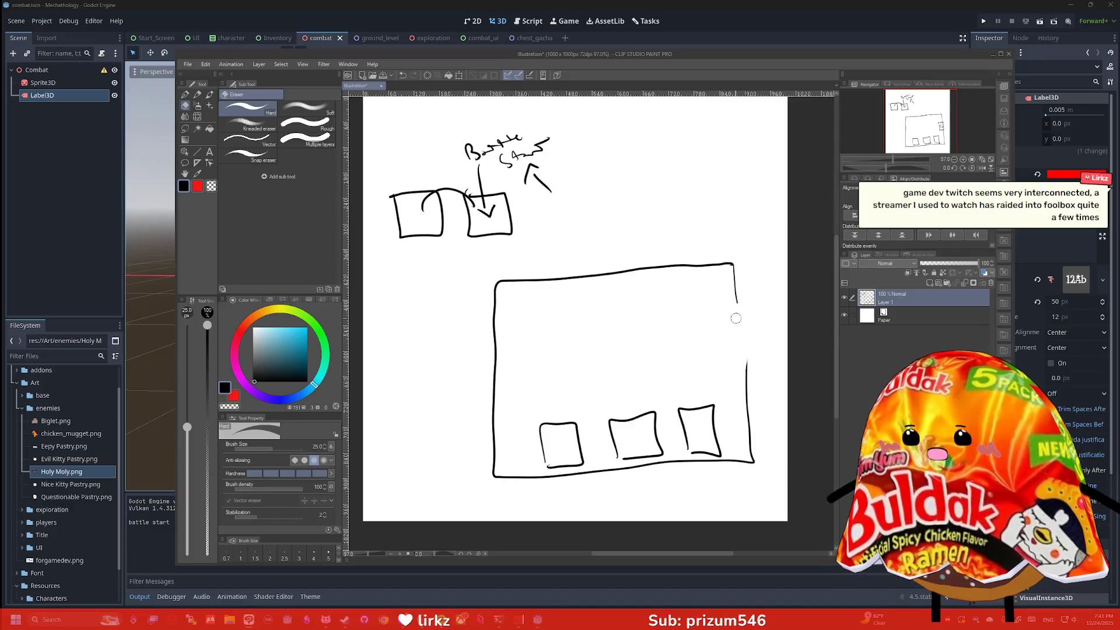
# Step: With the G-pen, redraw the rectangle's right edge and frame the three small boxes
pyautogui.press('p')
pyautogui.moveTo(737, 289); pyautogui.dragTo(746, 371)
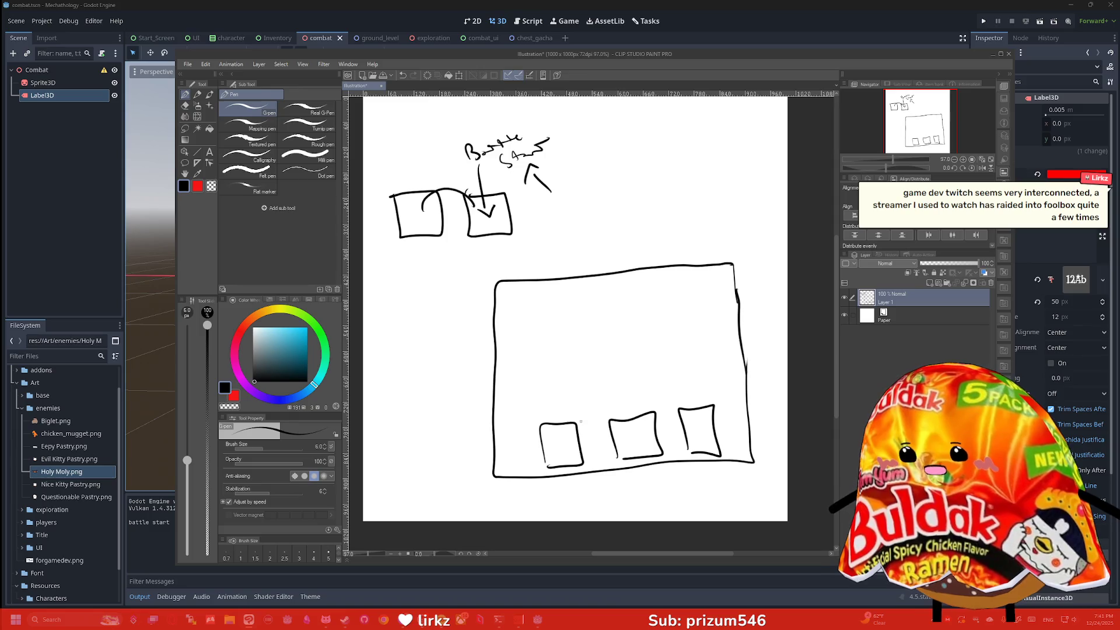
pyautogui.moveTo(524, 476)
pyautogui.mouseDown()
pyautogui.moveTo(725, 412)
pyautogui.moveTo(727, 462)
pyautogui.mouseUp()
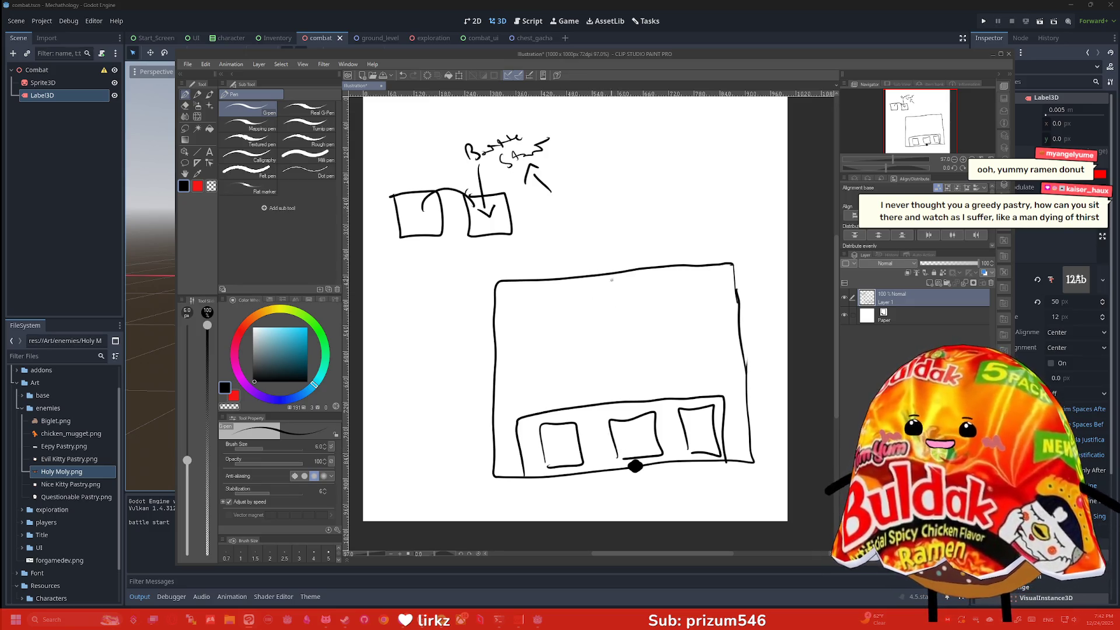
pyautogui.click(610, 274)
# Step: Sketch the inner enemy panel and a ghost with arms and leg strands, briefly toggling the eraser
pyautogui.moveTo(542, 278)
pyautogui.mouseDown()
pyautogui.moveTo(545, 360)
pyautogui.moveTo(639, 388)
pyautogui.moveTo(694, 382)
pyautogui.moveTo(671, 264)
pyautogui.mouseUp()
pyautogui.moveTo(602, 330)
pyautogui.mouseDown()
pyautogui.moveTo(602, 350)
pyautogui.moveTo(637, 348)
pyautogui.moveTo(611, 324)
pyautogui.moveTo(622, 338)
pyautogui.moveTo(604, 369)
pyautogui.moveTo(618, 368)
pyautogui.mouseUp()
pyautogui.moveTo(575, 324); pyautogui.dragTo(627, 369)
pyautogui.moveTo(634, 356); pyautogui.dragTo(637, 367)
pyautogui.moveTo(642, 355); pyautogui.dragTo(646, 367)
pyautogui.moveTo(630, 330); pyautogui.dragTo(659, 303)
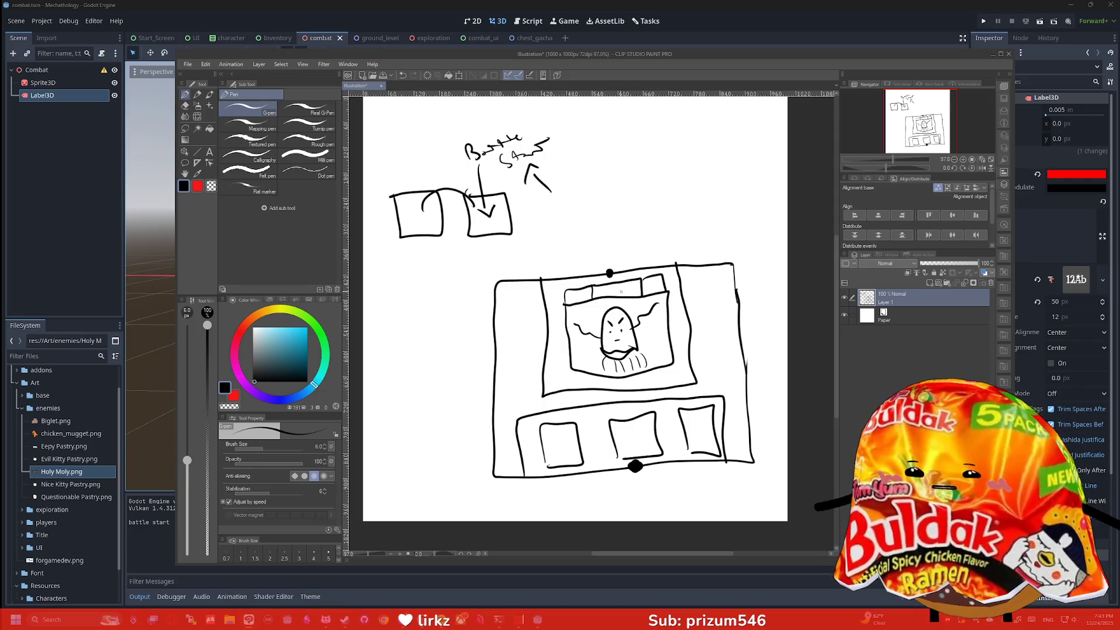
pyautogui.press('e')
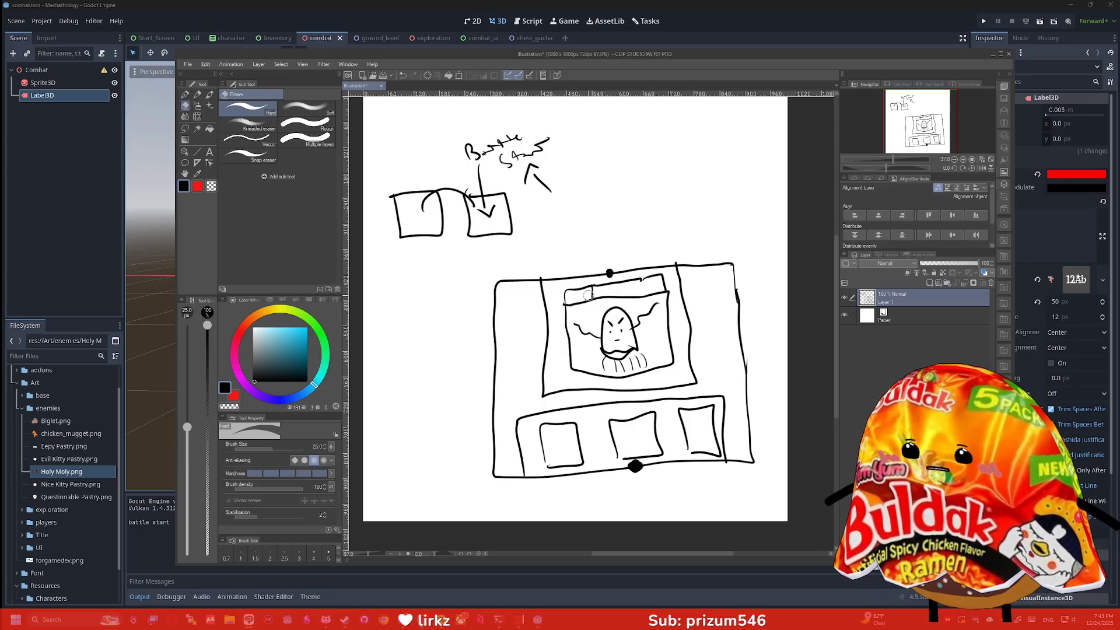
pyautogui.press('p')
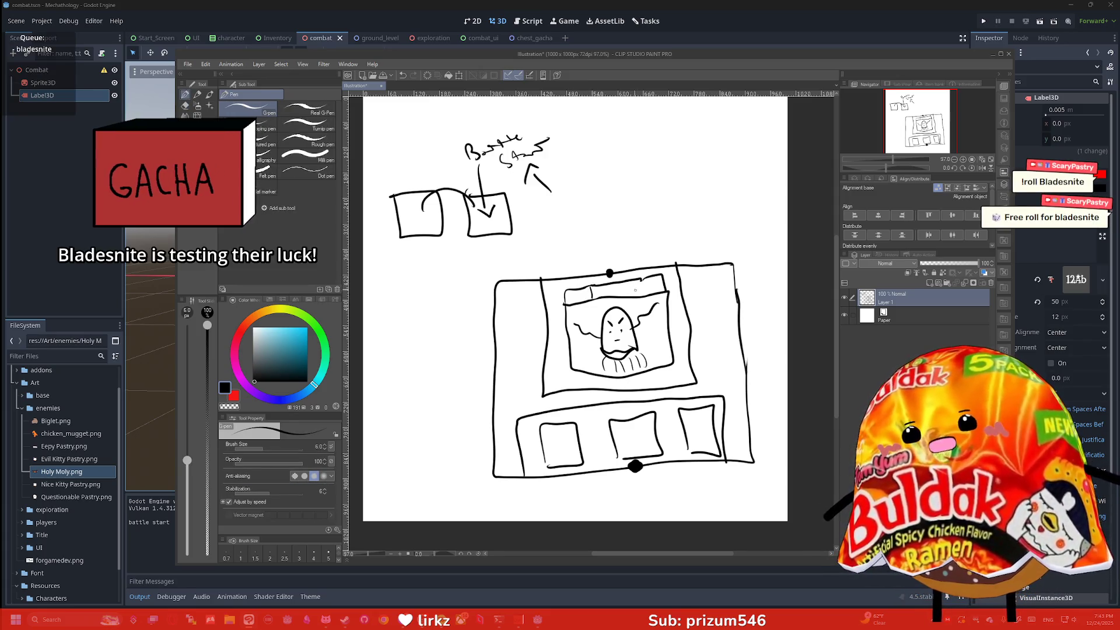
# Step: Hand-write HP in the enemy panel's top bar
pyautogui.moveTo(575, 293); pyautogui.dragTo(593, 297)
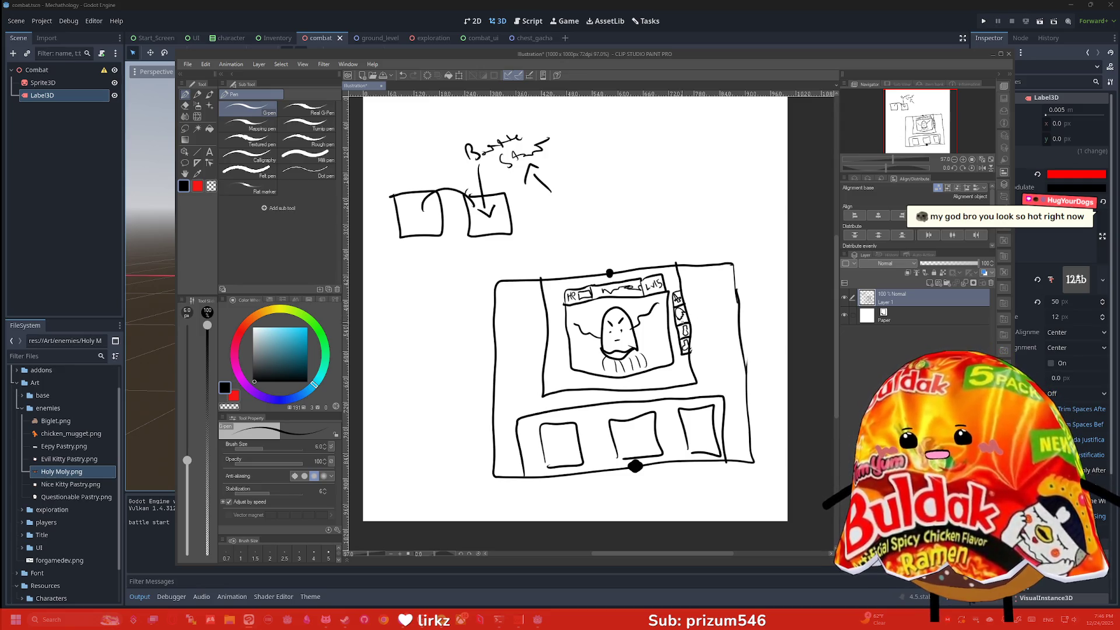
# Step: Erase the small marks to the right of the ghost portrait
pyautogui.press('e')
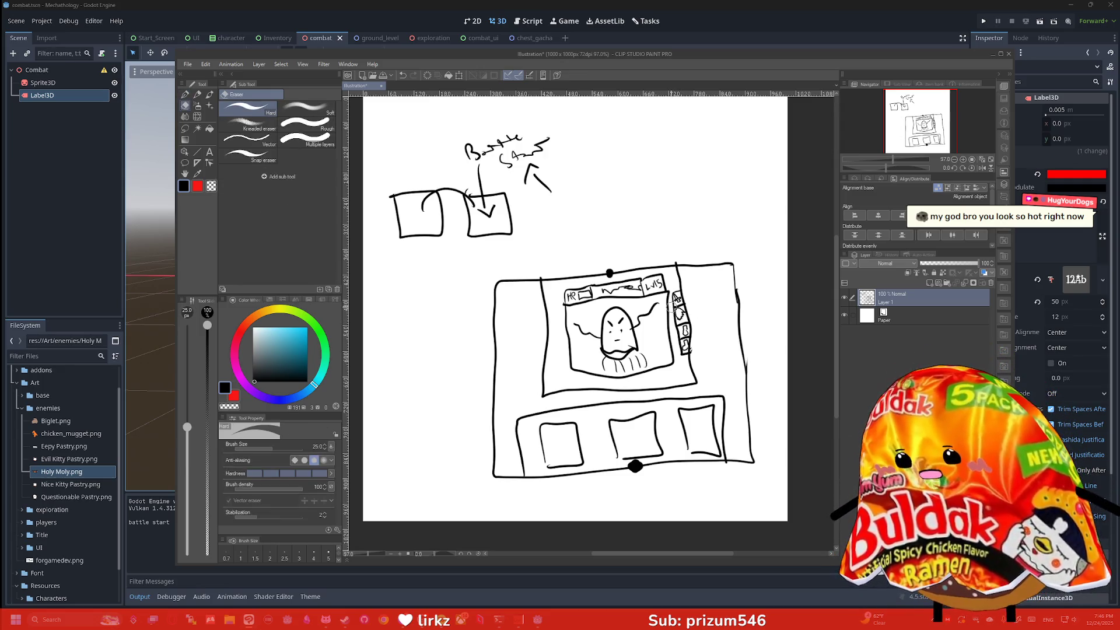
pyautogui.moveTo(679, 312); pyautogui.dragTo(693, 368)
pyautogui.press('p')
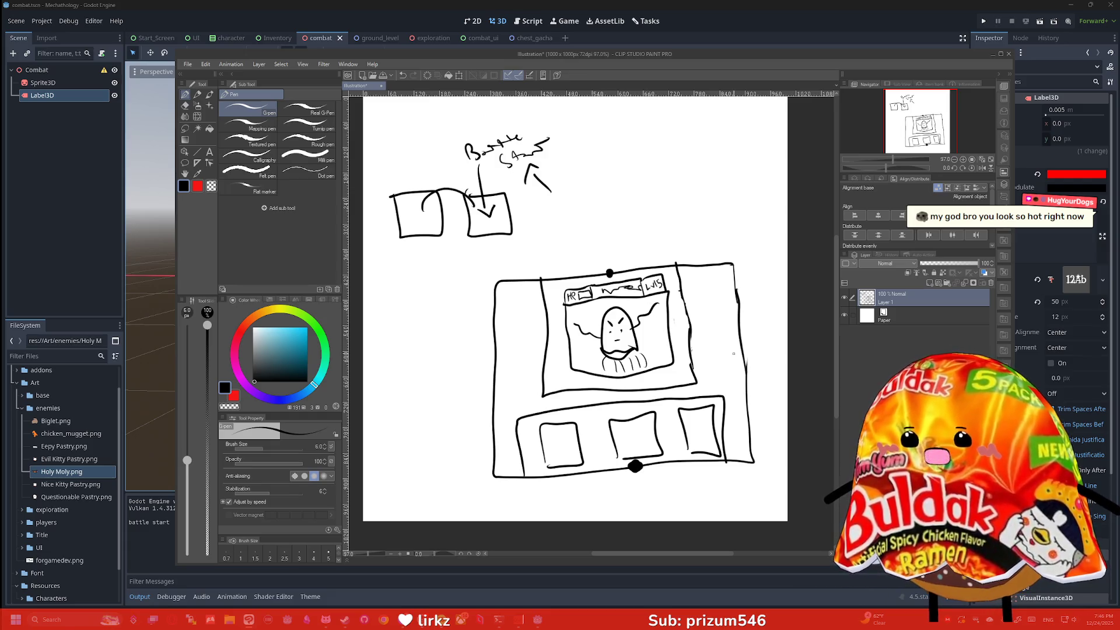
# Step: Draw a divided tall box at the frame's right edge, then return the view upright
pyautogui.moveTo(743, 370)
pyautogui.mouseDown()
pyautogui.moveTo(726, 304)
pyautogui.moveTo(737, 301)
pyautogui.mouseUp()
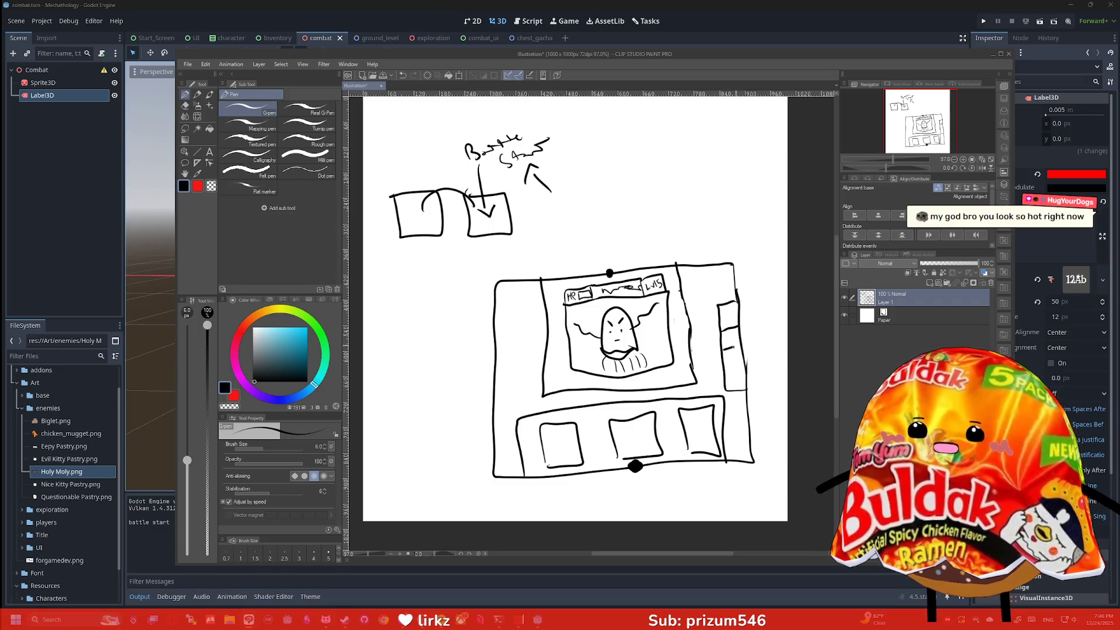
pyautogui.moveTo(724, 369); pyautogui.dragTo(745, 367)
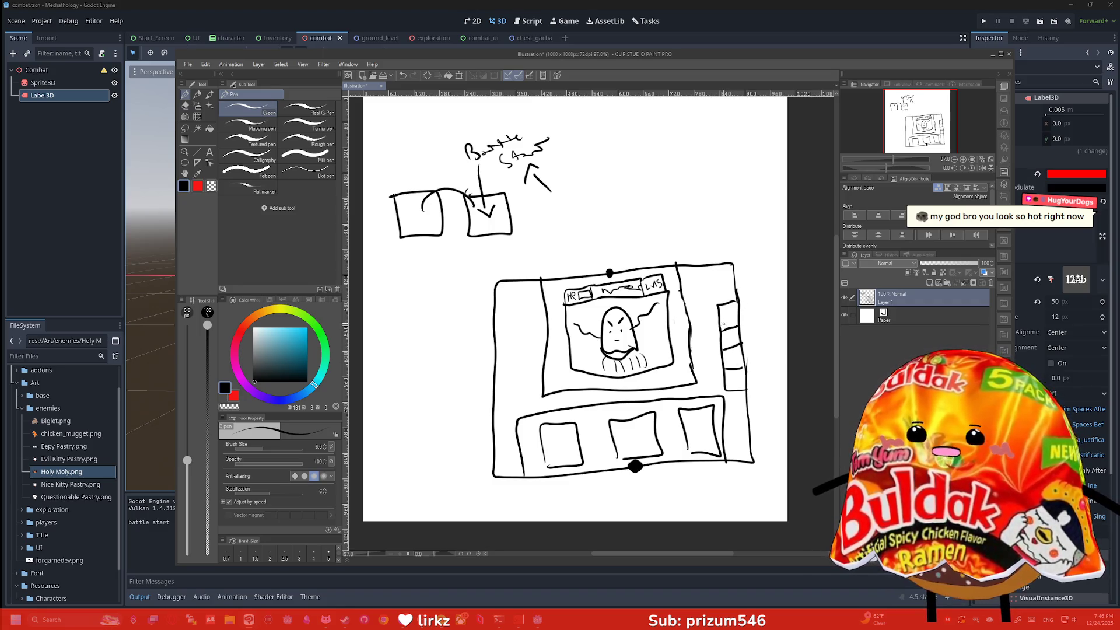
pyautogui.moveTo(727, 322); pyautogui.dragTo(730, 319)
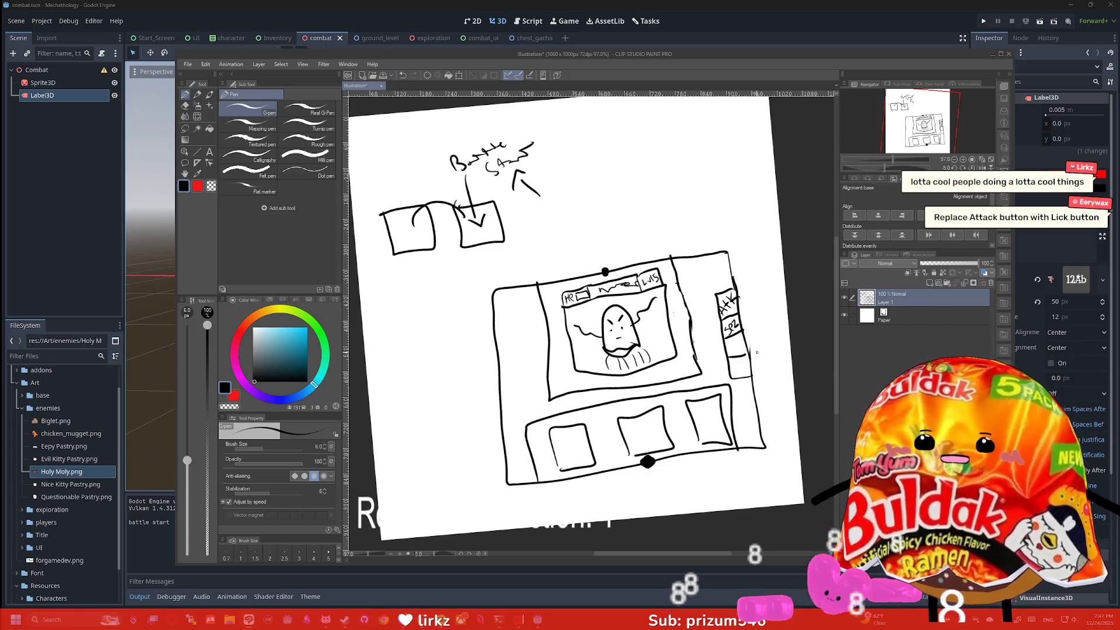
pyautogui.press('-')
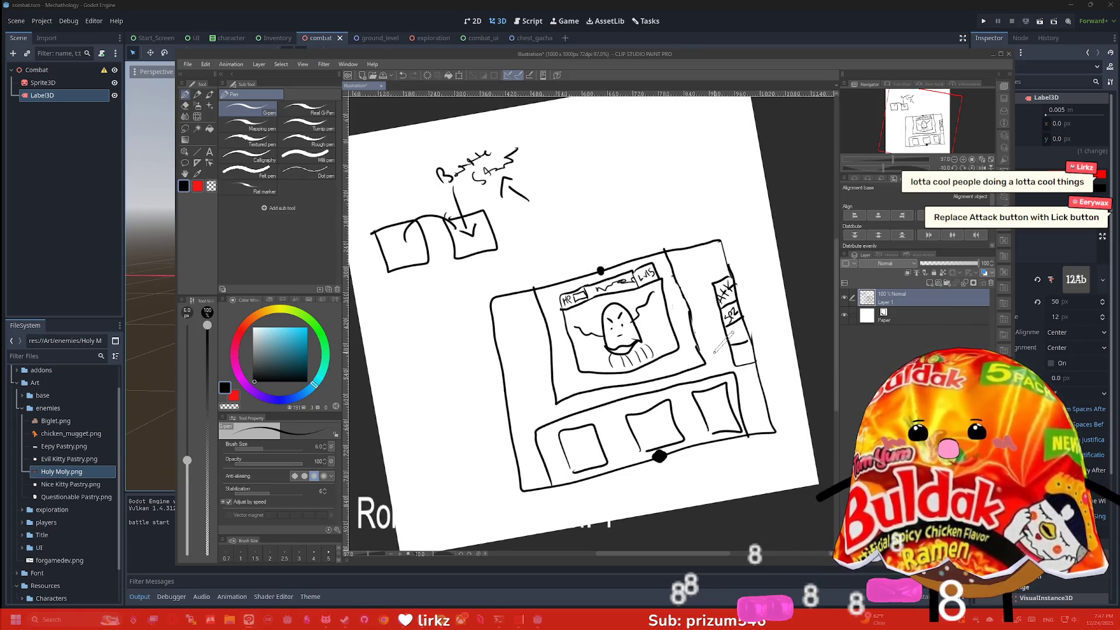
pyautogui.press('=')
pyautogui.press('=')
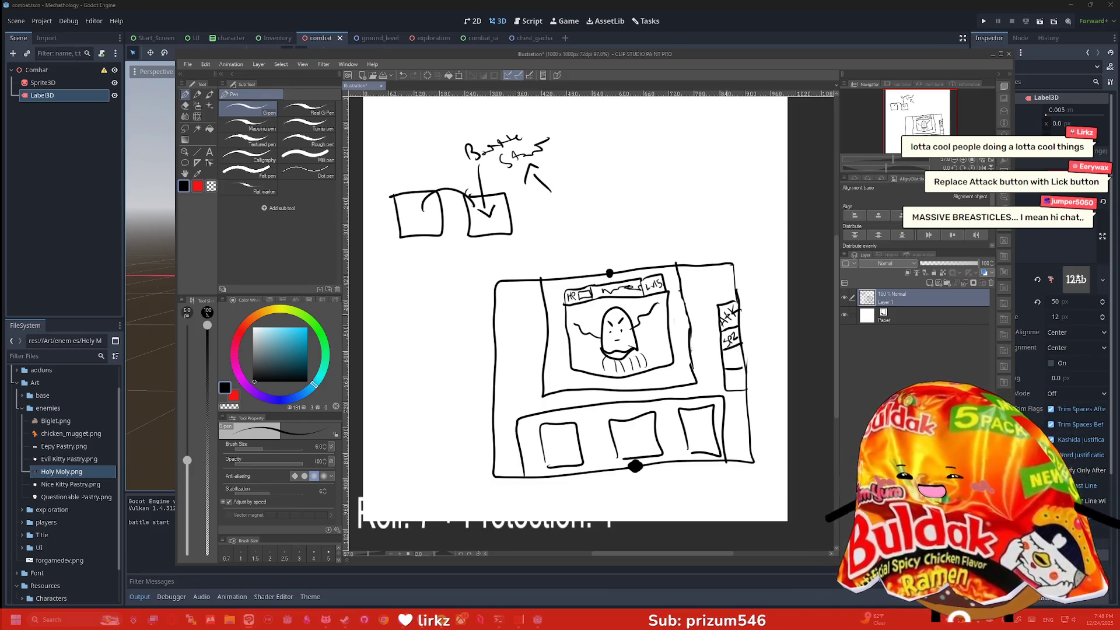
# Step: Erase the ATK scribble in the right-hand box
pyautogui.press('e')
pyautogui.moveTo(721, 325); pyautogui.dragTo(738, 313)
pyautogui.press('p')
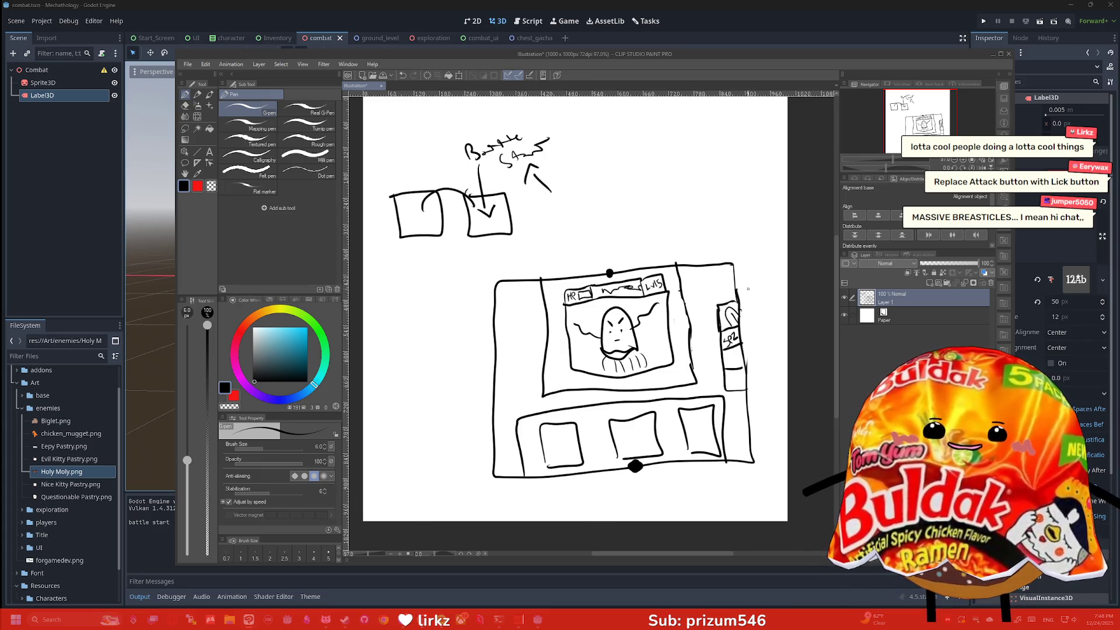
# Step: Fill the small circle in the right box with red, then return to black
pyautogui.click(237, 337)
pyautogui.press('g')
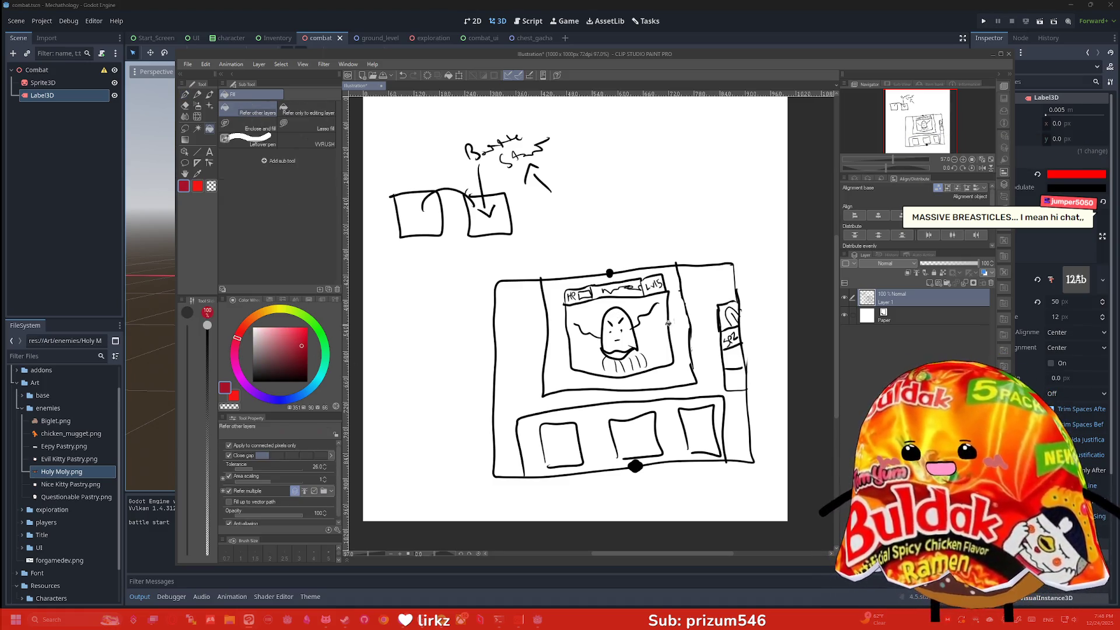
pyautogui.click(729, 318)
pyautogui.press('p')
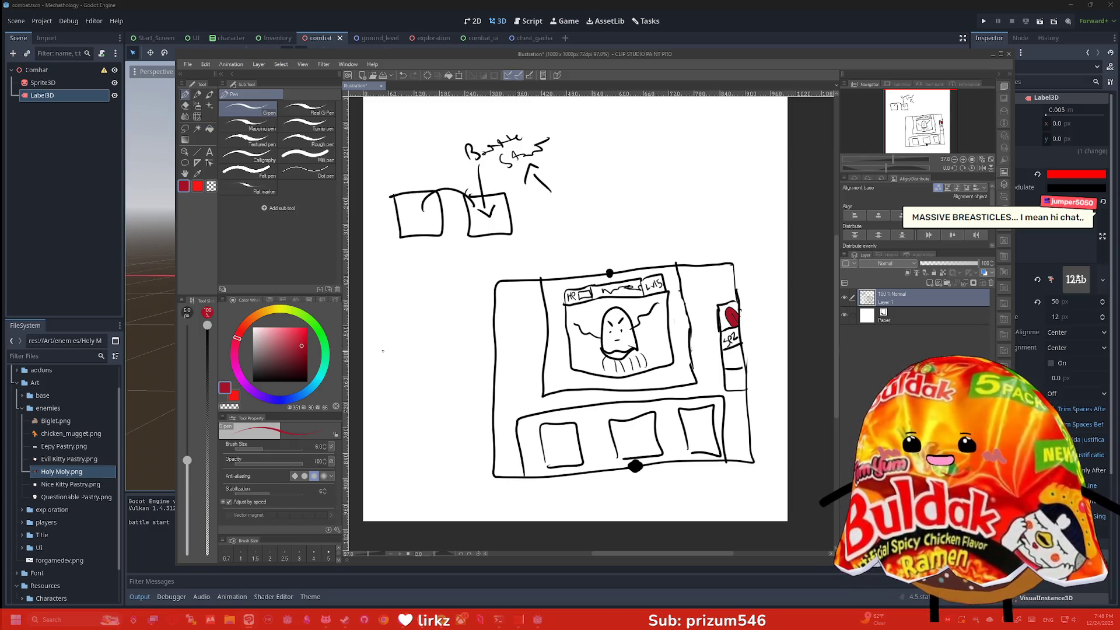
pyautogui.click(307, 381)
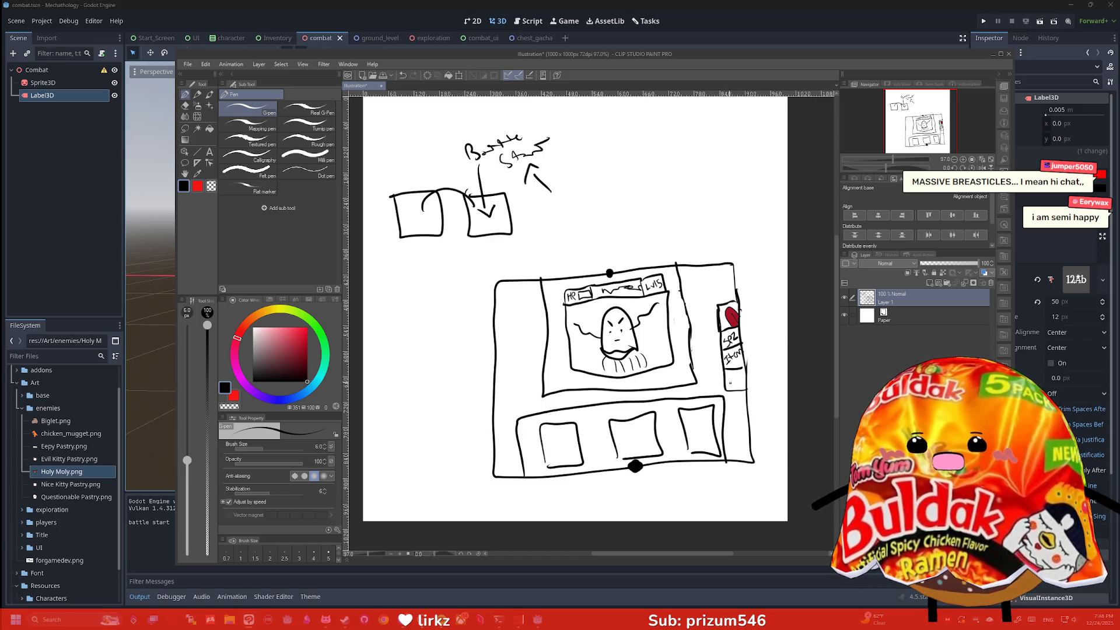
# Step: Write Run in the right-side box beneath the red circle
pyautogui.moveTo(728, 373); pyautogui.dragTo(745, 380)
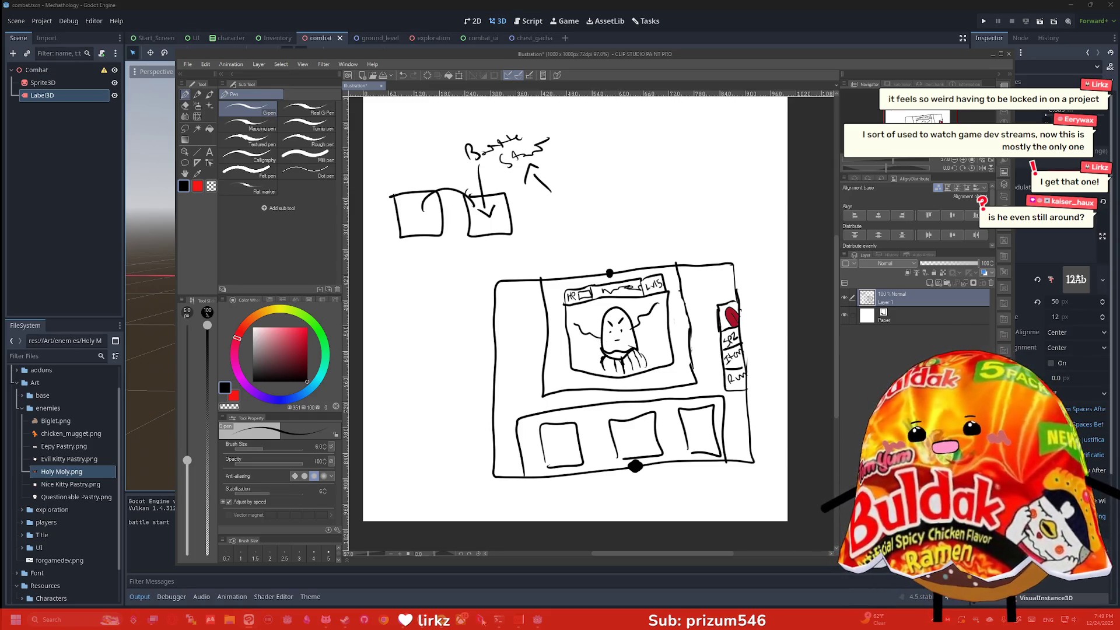
# Step: Bring the web browser to the front
pyautogui.click(385, 621)
# Step: Search for 'twitch statistics' and open the top channel's TwitchTracker stats page
pyautogui.write('twitch')
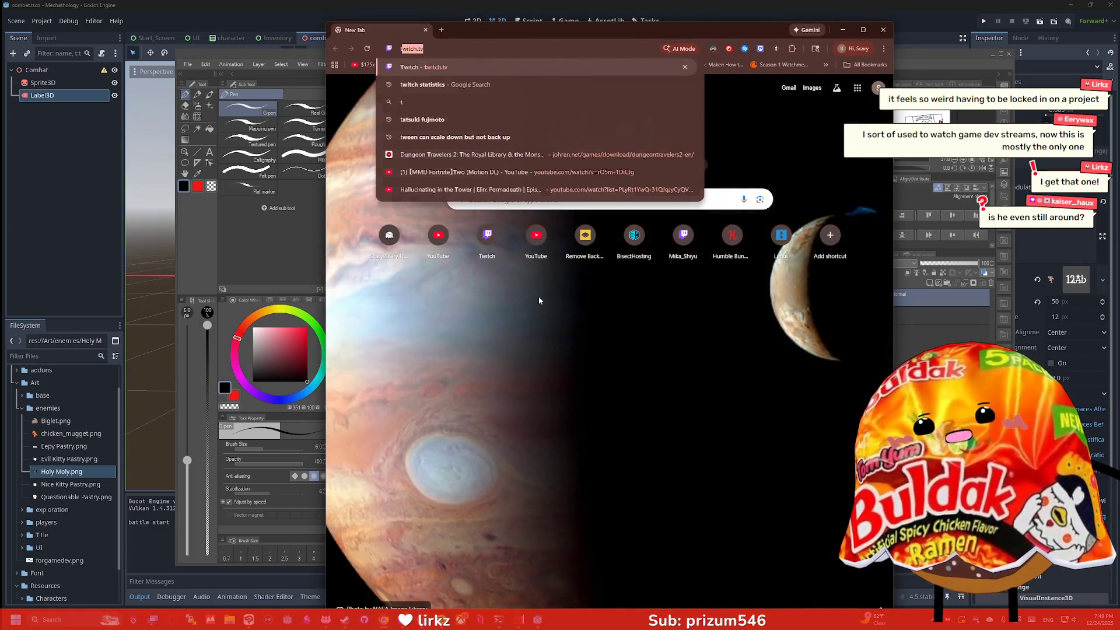
pyautogui.write(' statistics')
pyautogui.press('Return')
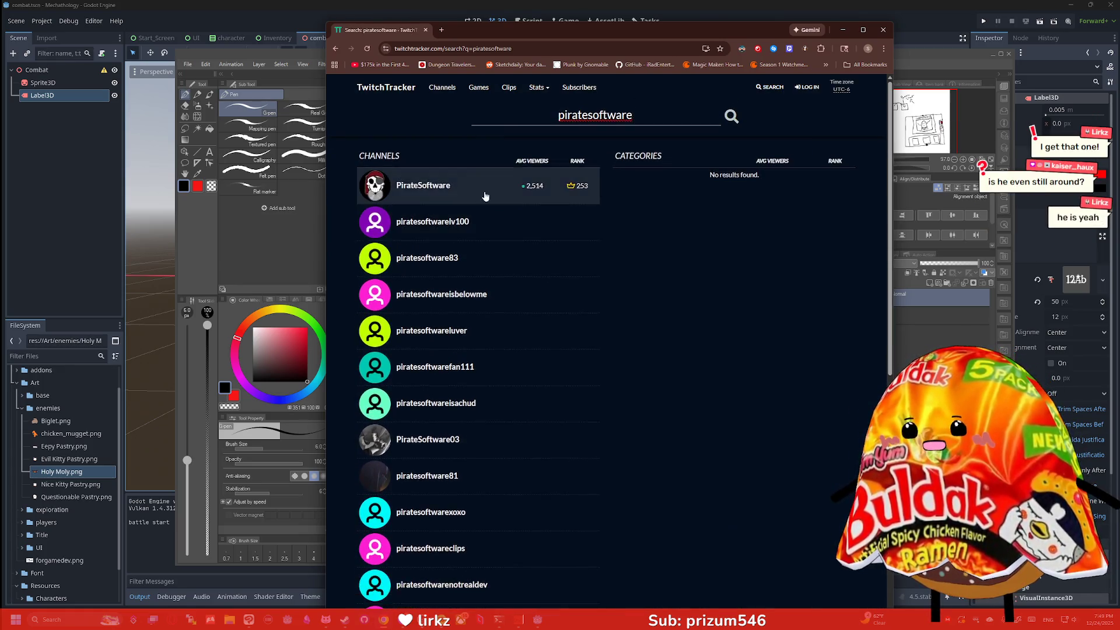
pyautogui.click(515, 198)
# Step: Scroll through the channel's statistics charts, then close the browser window
pyautogui.scroll(-1, 533, 222)
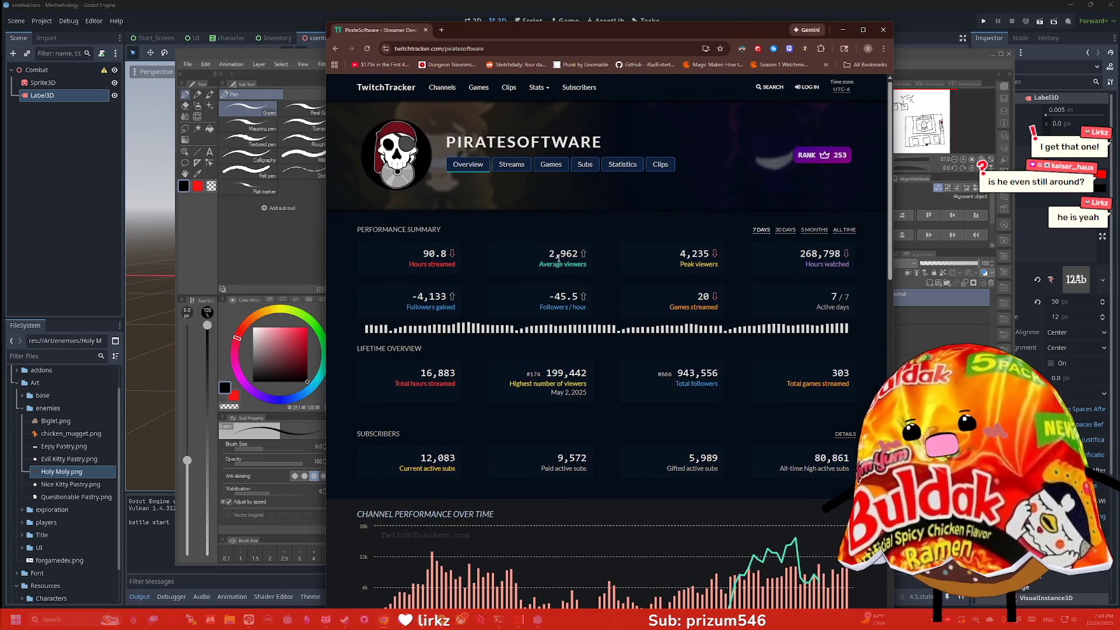
pyautogui.scroll(-6, 610, 249)
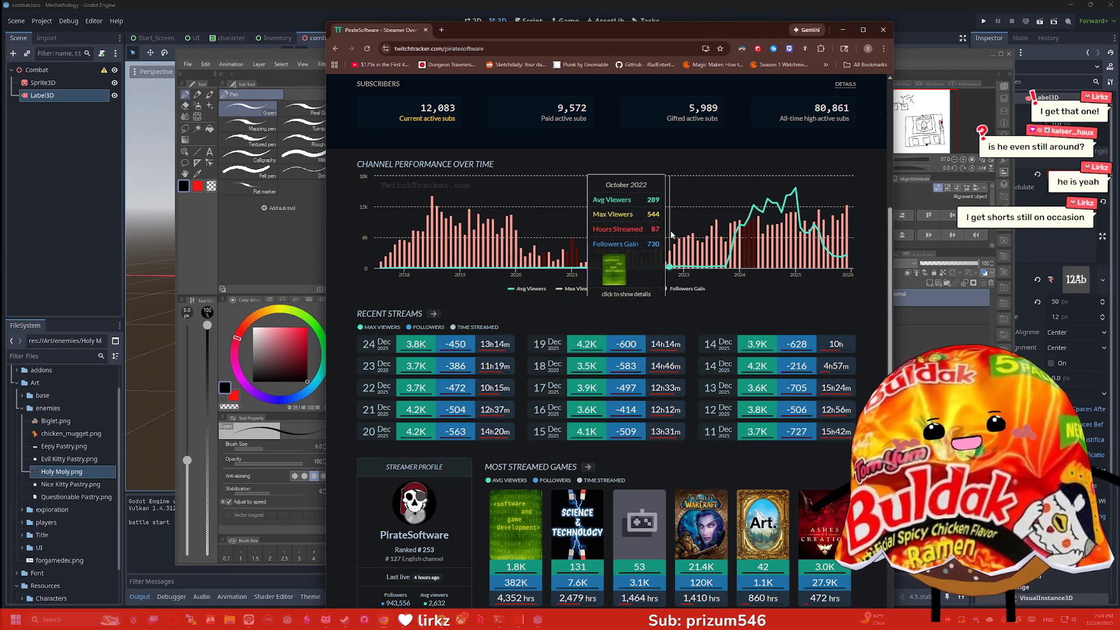
pyautogui.scroll(-2, 643, 188)
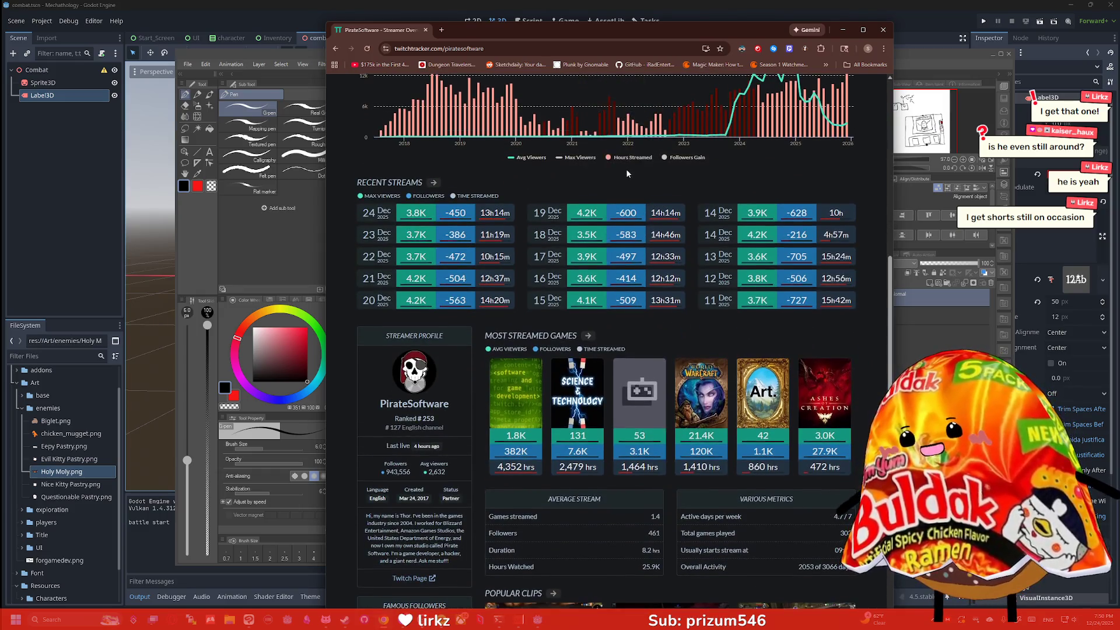
pyautogui.scroll(-2, 626, 169)
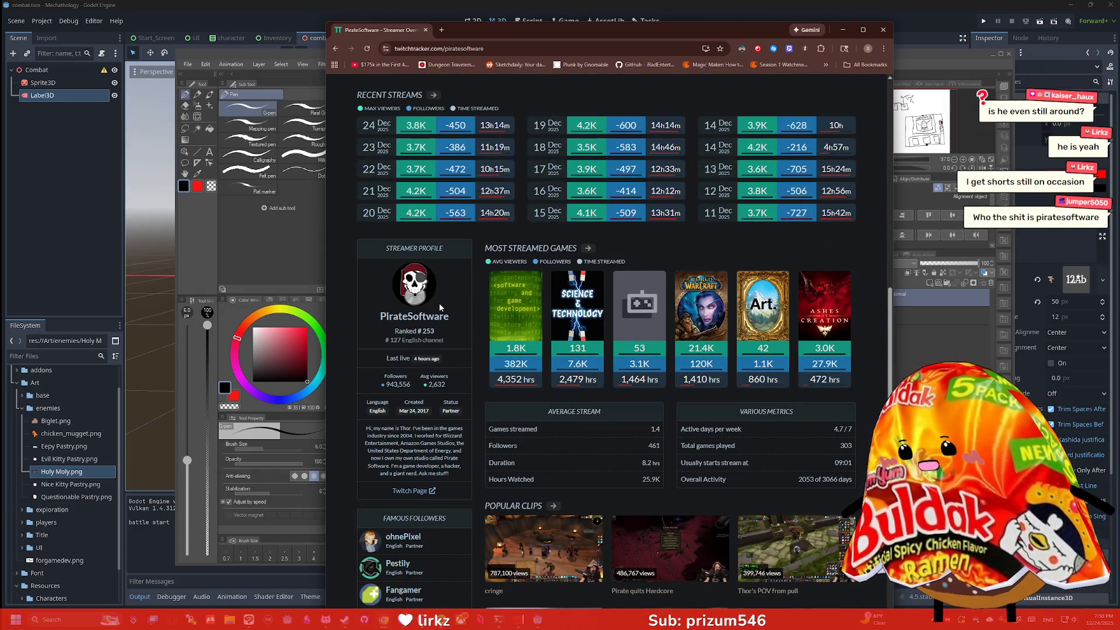
pyautogui.scroll(-1, 439, 303)
pyautogui.scroll(3, 439, 298)
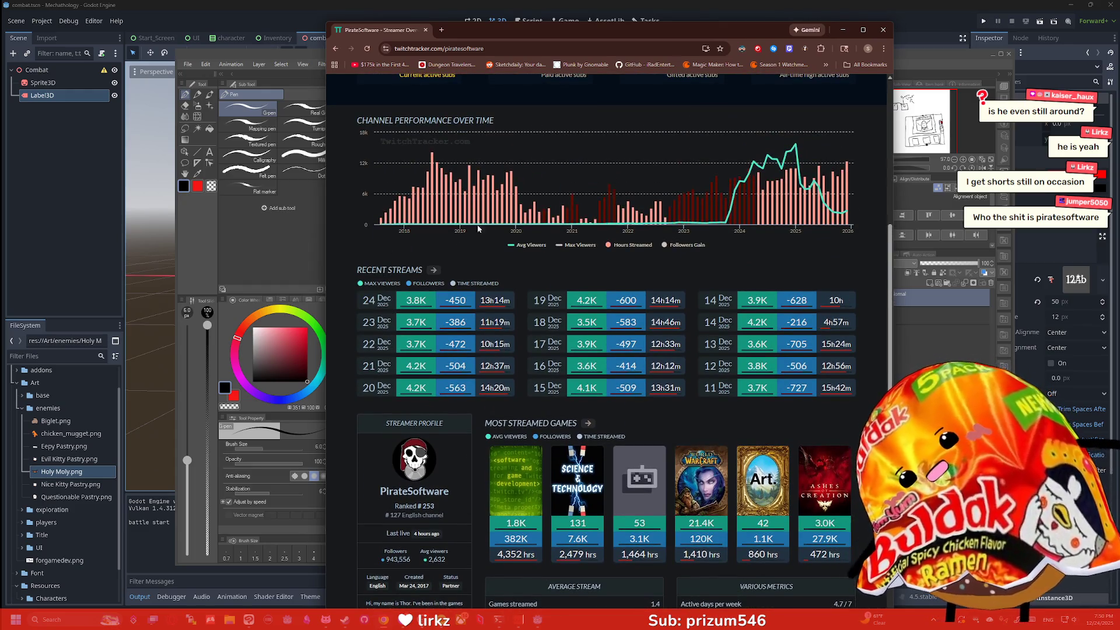
pyautogui.moveTo(513, 230)
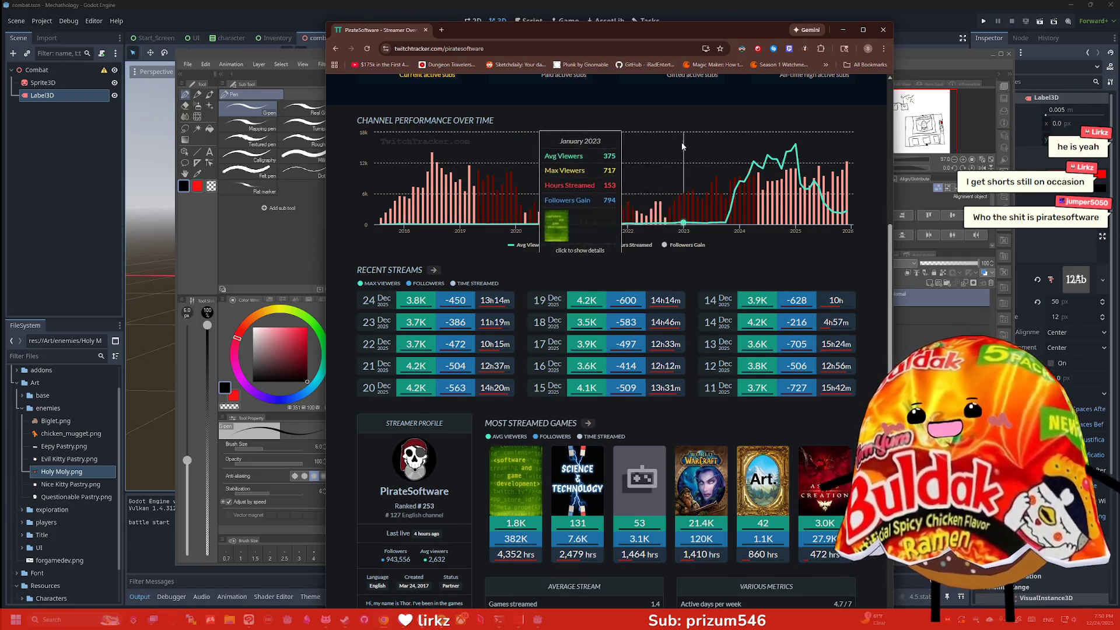
pyautogui.scroll(5, 681, 141)
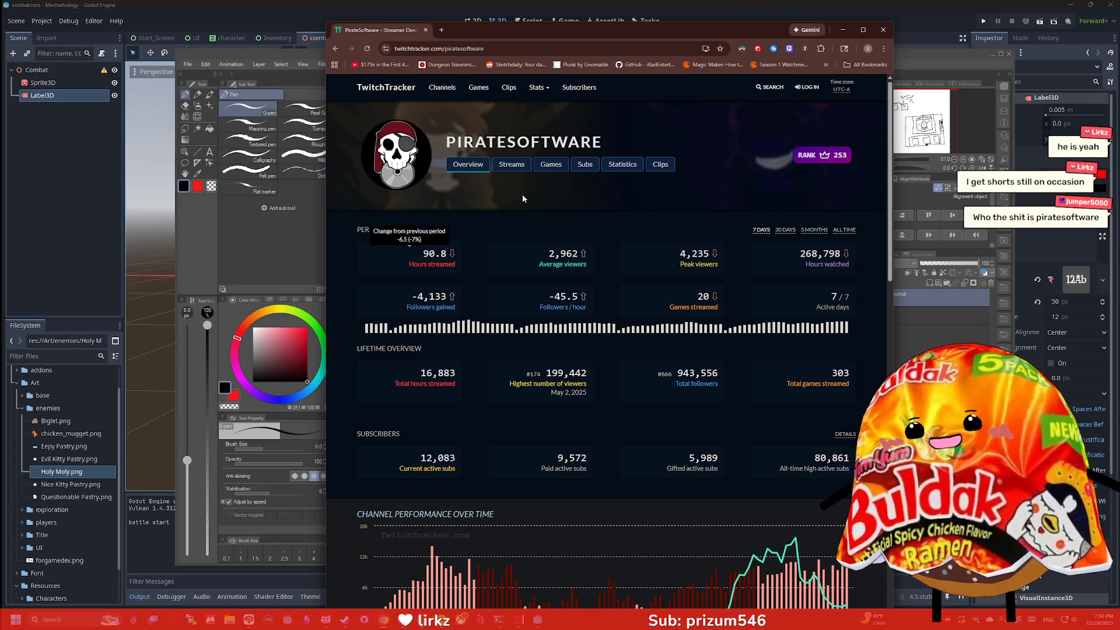
pyautogui.moveTo(432, 284)
pyautogui.moveTo(579, 269)
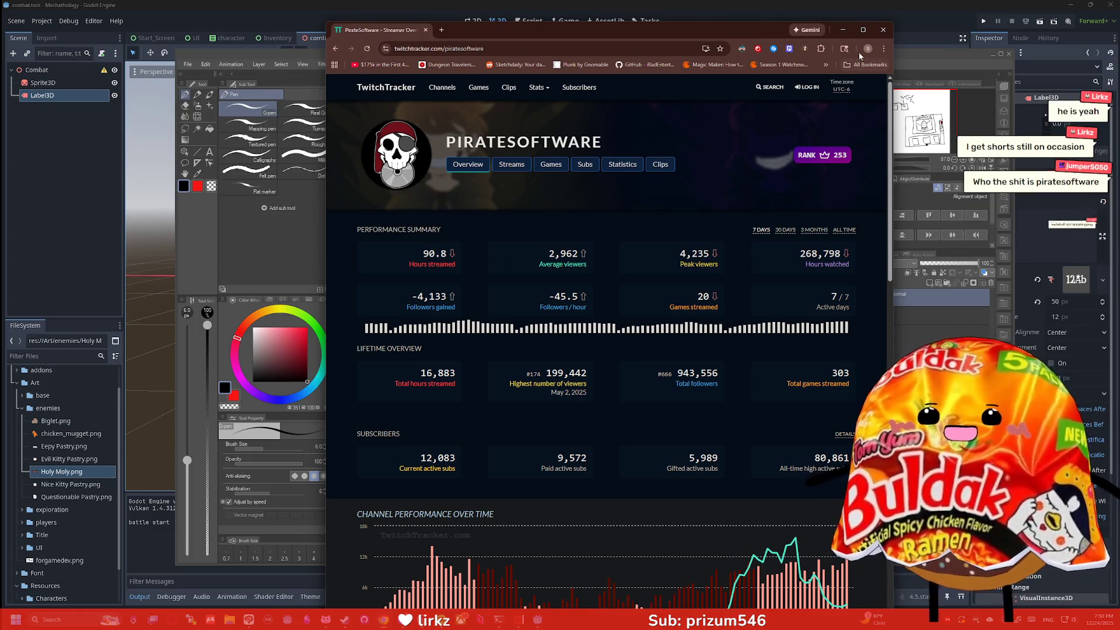
pyautogui.click(883, 30)
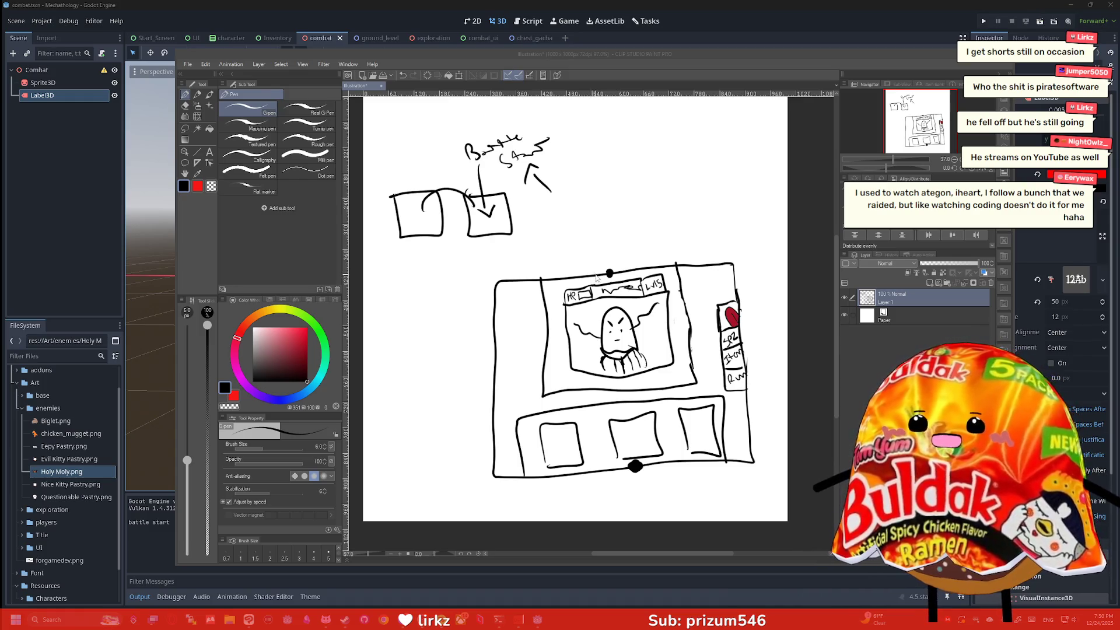
# Step: Refocus the Clip Studio canvas, toggle eraser and pen, and rotate the view counterclockwise
pyautogui.click(586, 260)
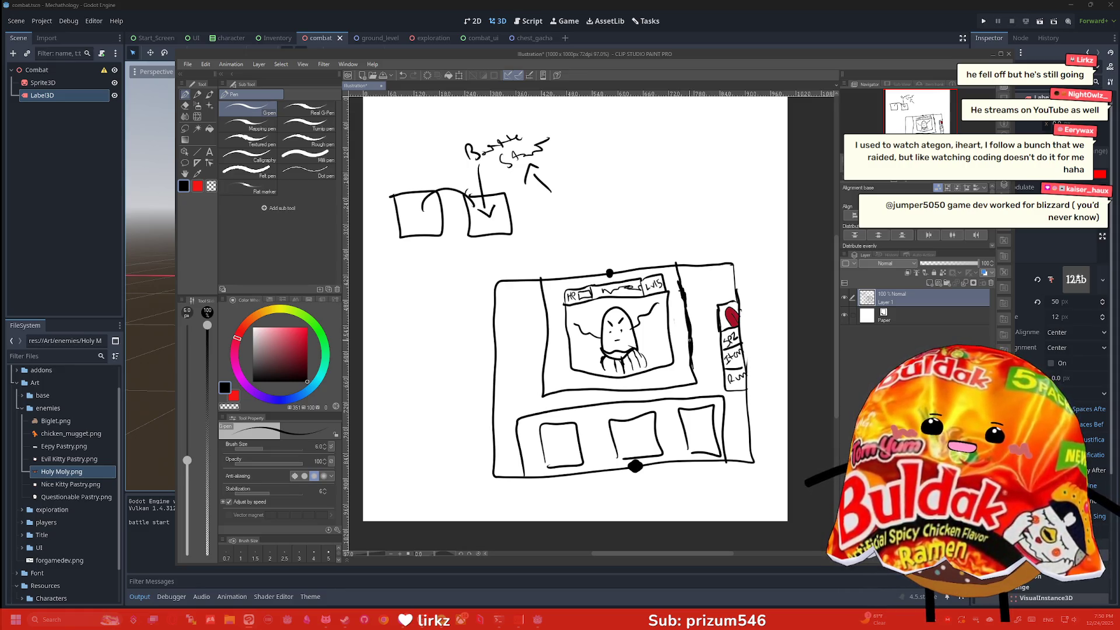
pyautogui.press('e')
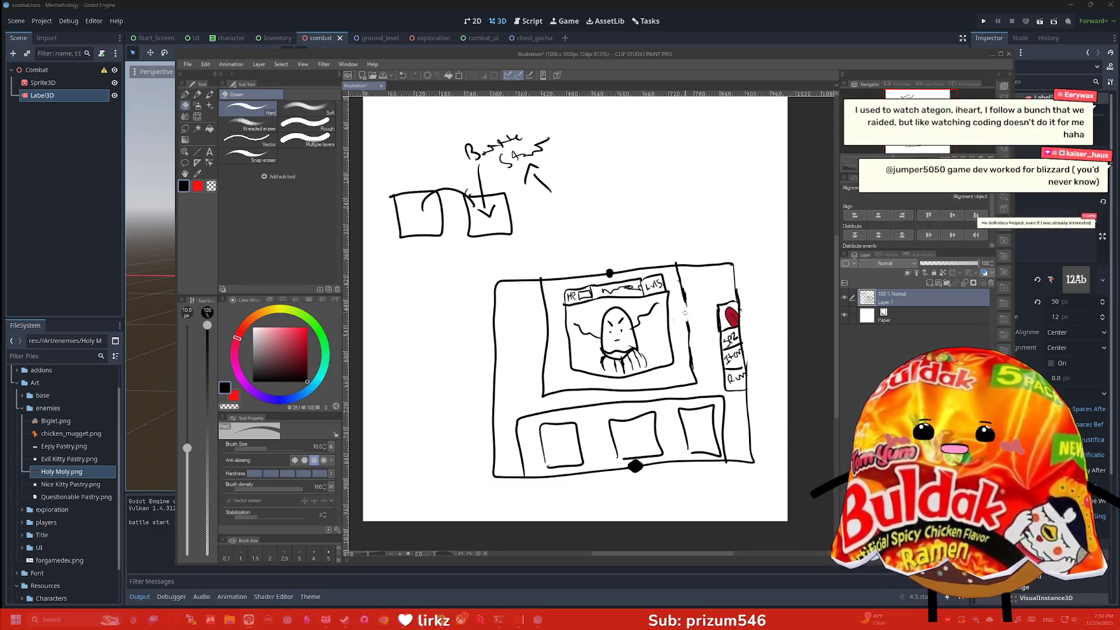
pyautogui.press('p')
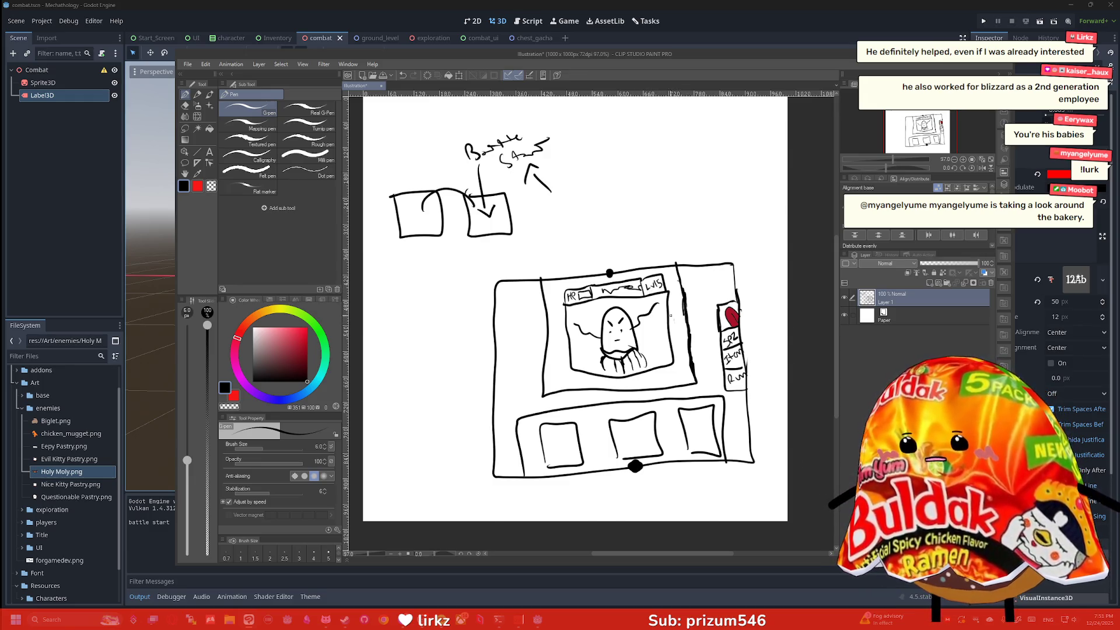
pyautogui.press('-')
pyautogui.press('-')
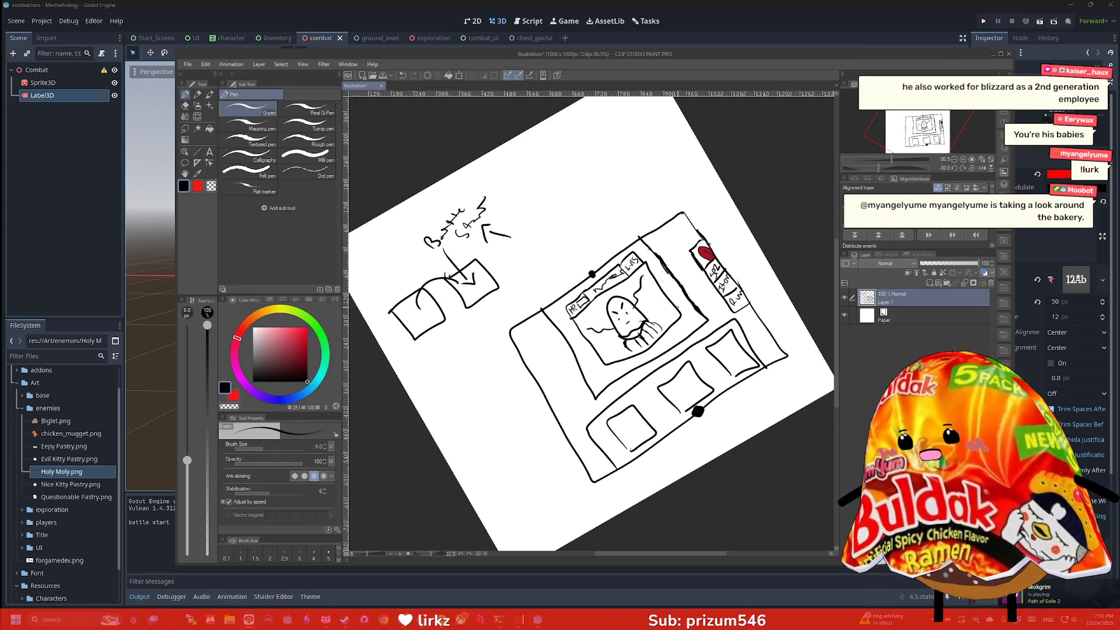
# Step: Rotate the canvas view further, then reset it to upright
pyautogui.press('-')
pyautogui.hotkey('ctrl', '@')
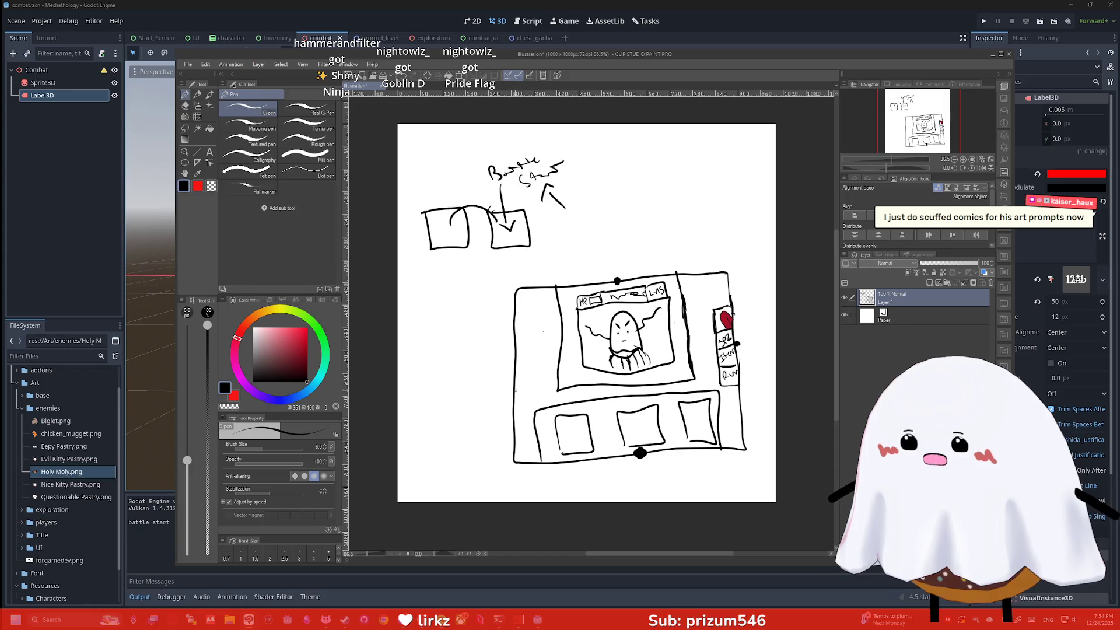
# Step: Draw an arch in the left bottom slot, plus a small icon, mark and bracket left of the portrait
pyautogui.moveTo(563, 446); pyautogui.dragTo(704, 430)
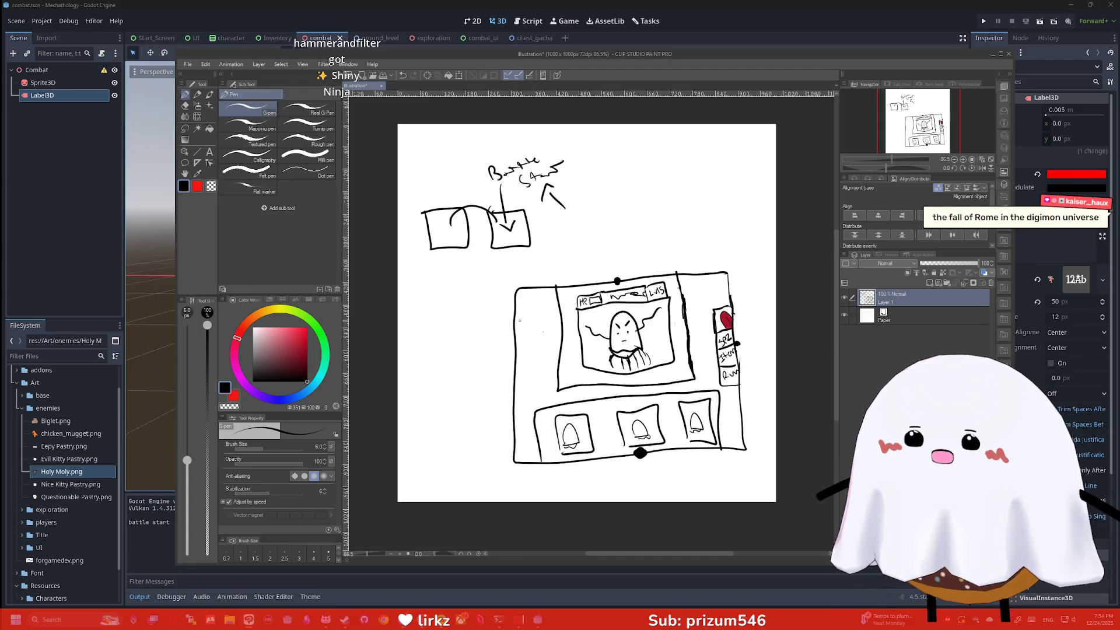
pyautogui.moveTo(529, 324); pyautogui.dragTo(538, 325)
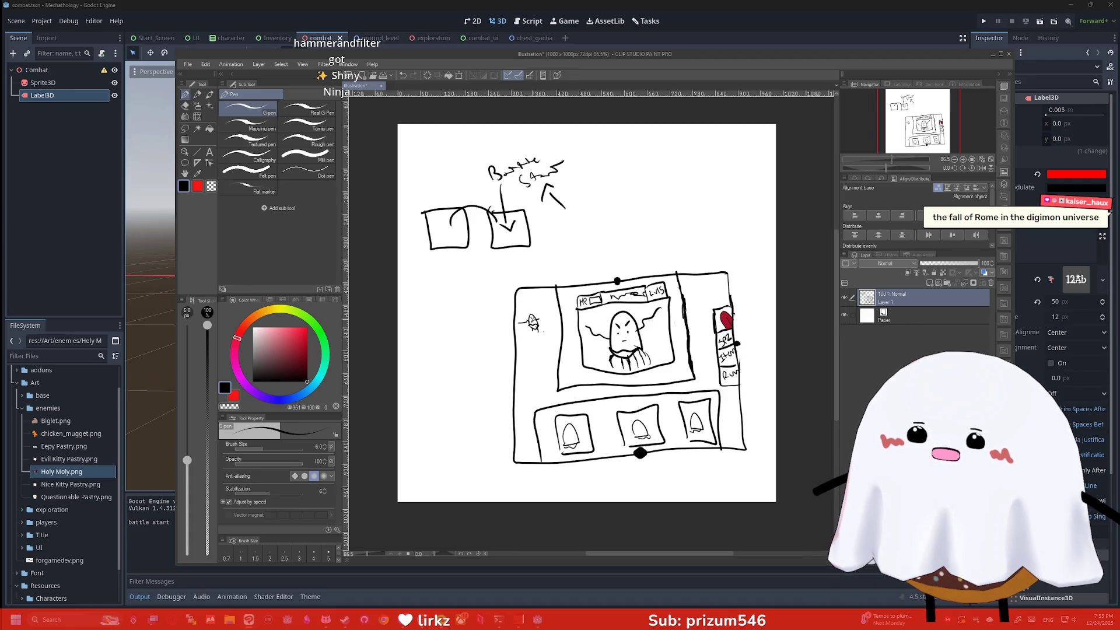
pyautogui.moveTo(531, 344); pyautogui.dragTo(529, 350)
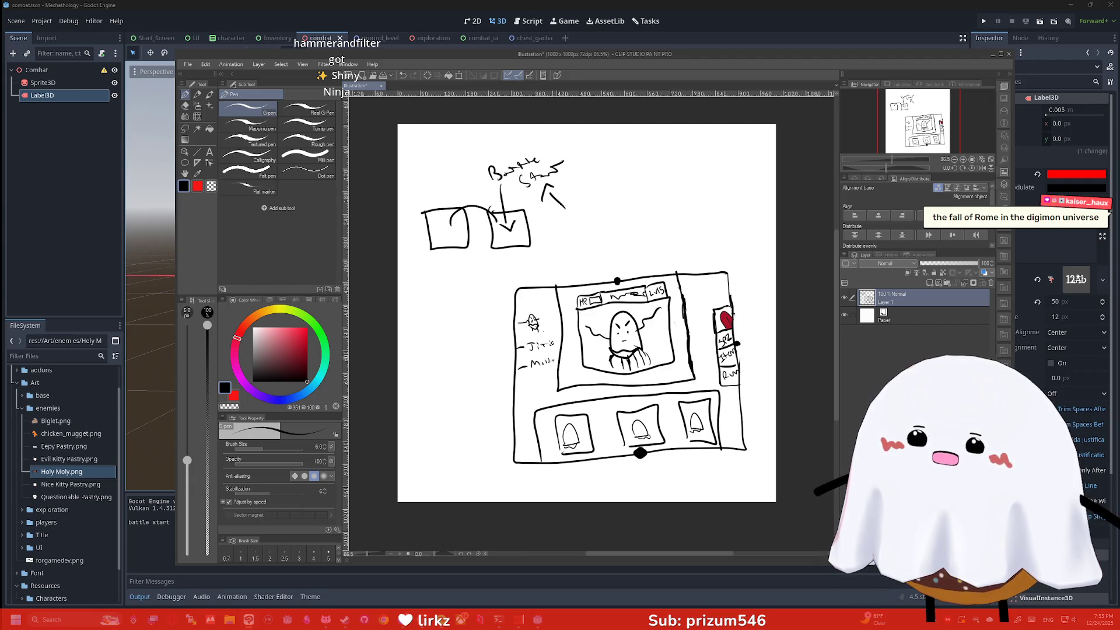
pyautogui.moveTo(506, 373)
pyautogui.mouseDown()
pyautogui.moveTo(503, 320)
pyautogui.moveTo(461, 342)
pyautogui.moveTo(512, 385)
pyautogui.mouseUp()
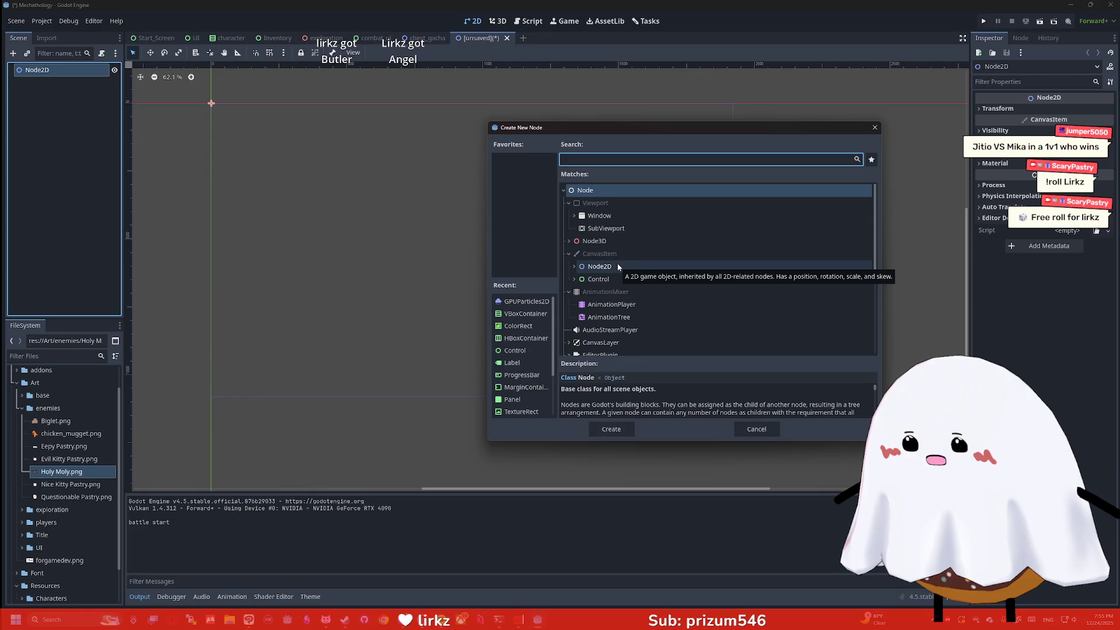
# Step: Browse the Node2D and Control node types in Create New Node, then cancel it
pyautogui.click(575, 268)
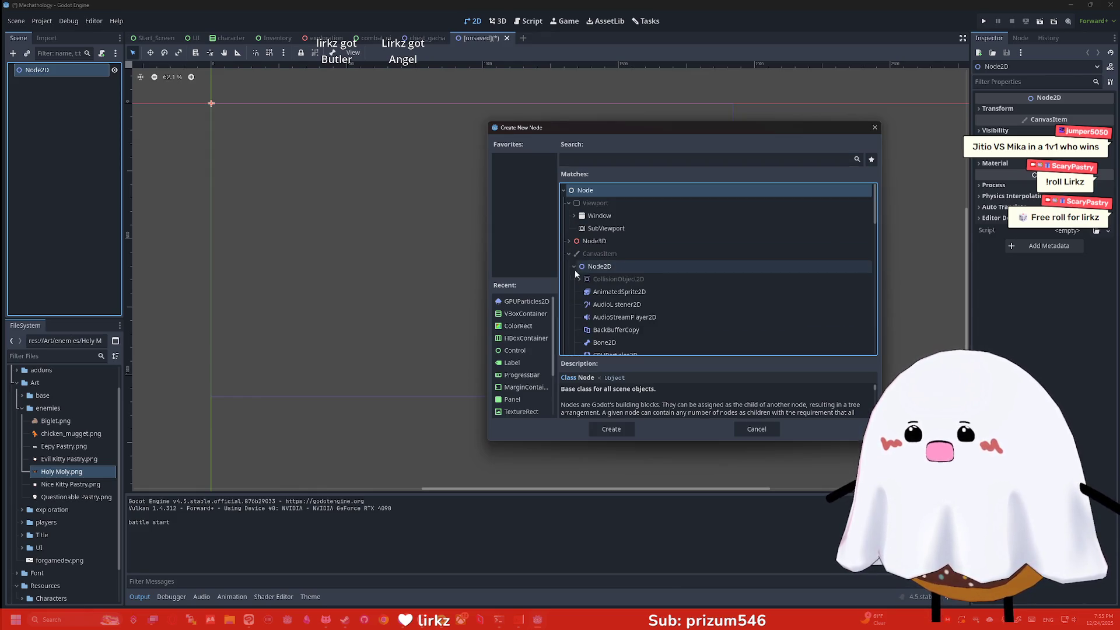
pyautogui.scroll(-3, 575, 270)
pyautogui.click(575, 229)
pyautogui.click(600, 280)
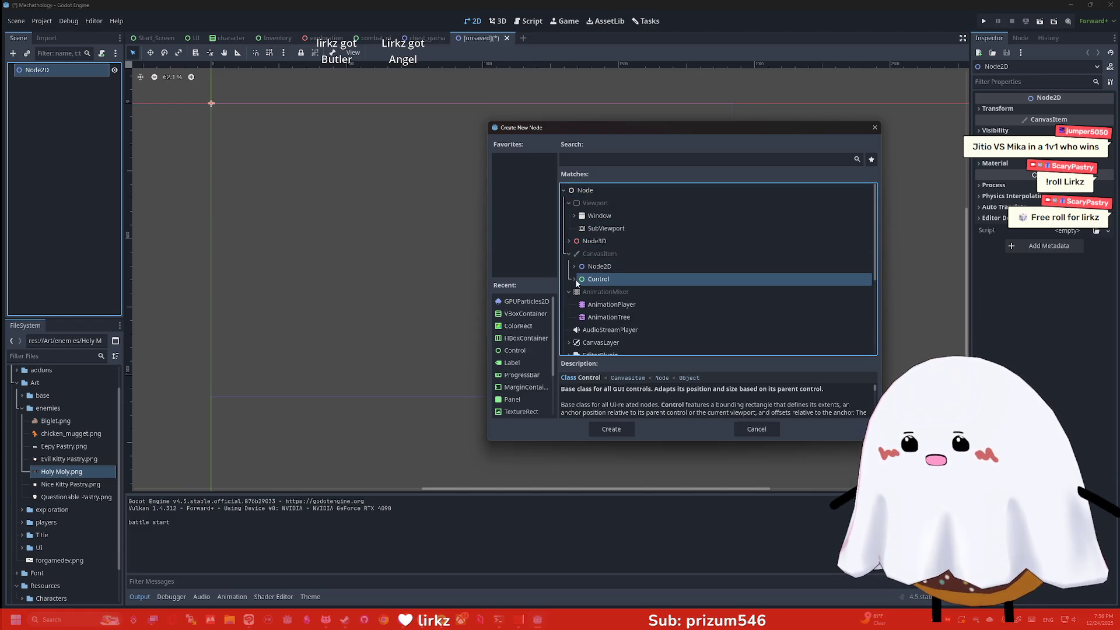
pyautogui.click(576, 280)
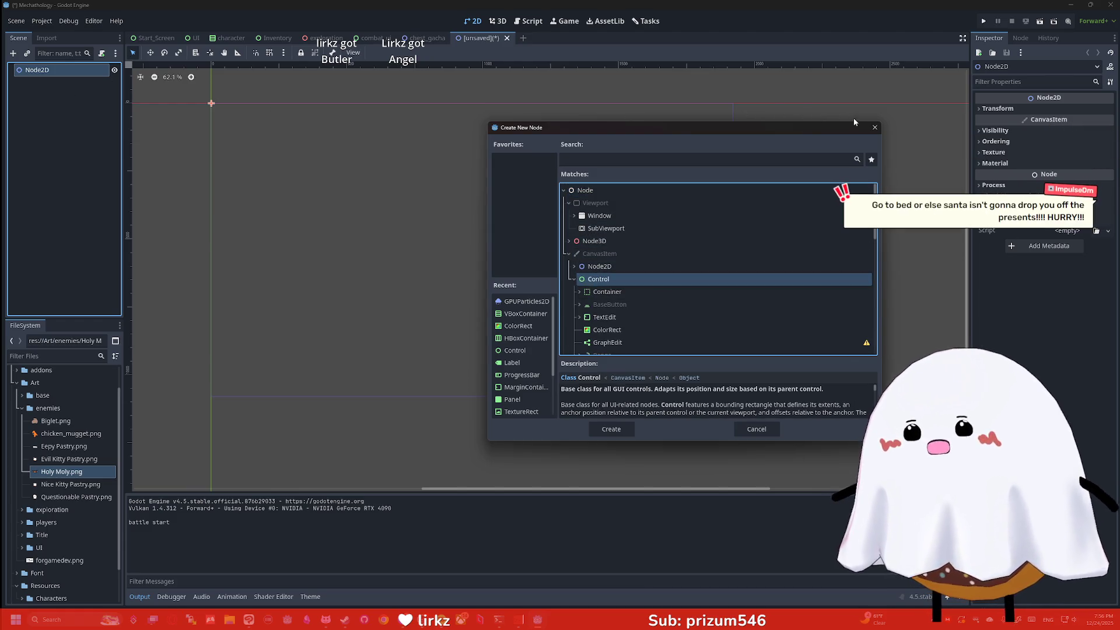
pyautogui.click(874, 127)
# Step: Use Change Type on the root Node2D, clear the search, and switch it to Control
pyautogui.rightClick(62, 69)
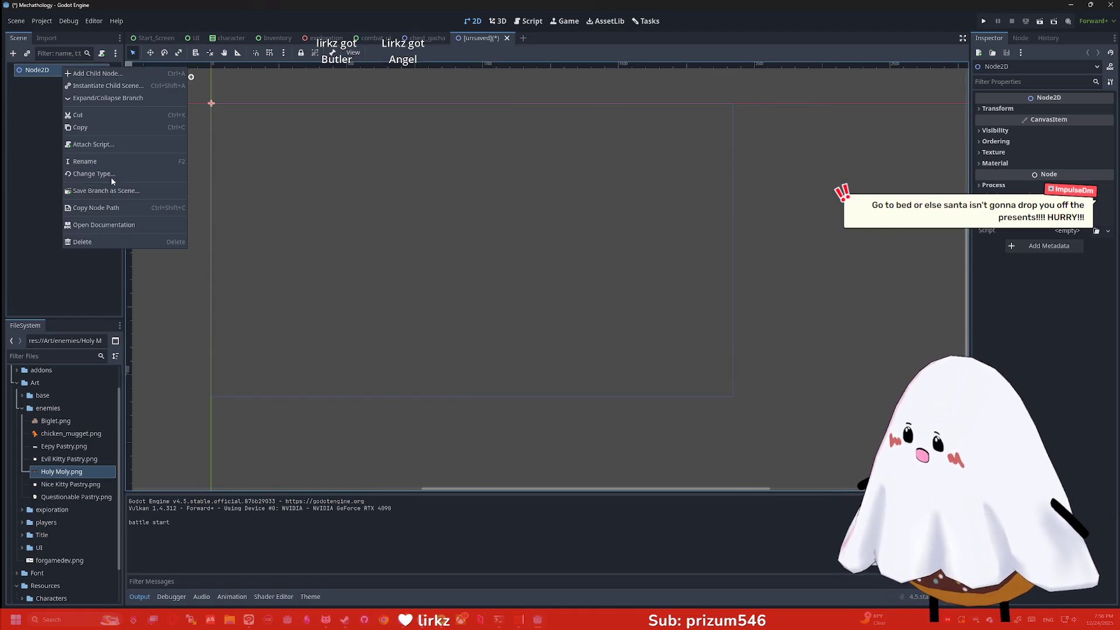
pyautogui.click(97, 174)
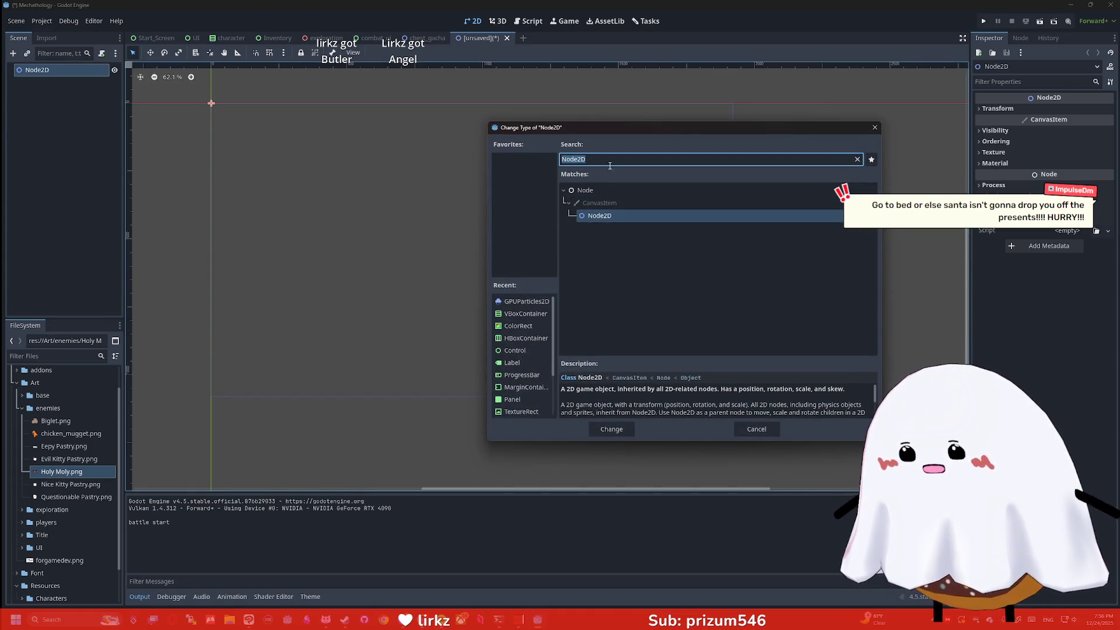
pyautogui.press('BackSpace')
pyautogui.click(592, 258)
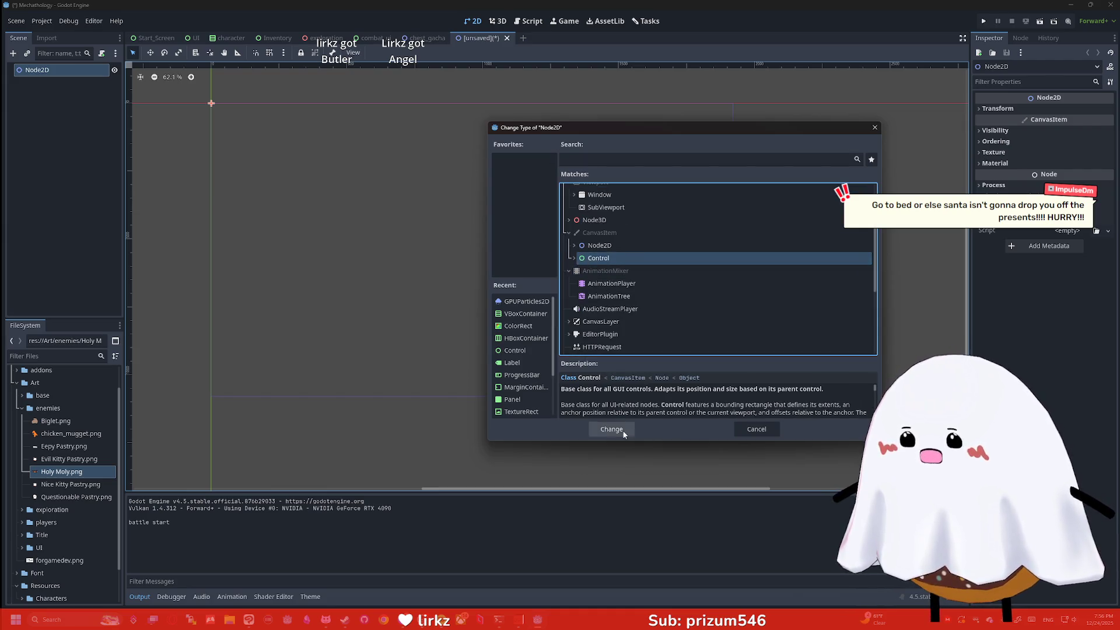
pyautogui.click(612, 429)
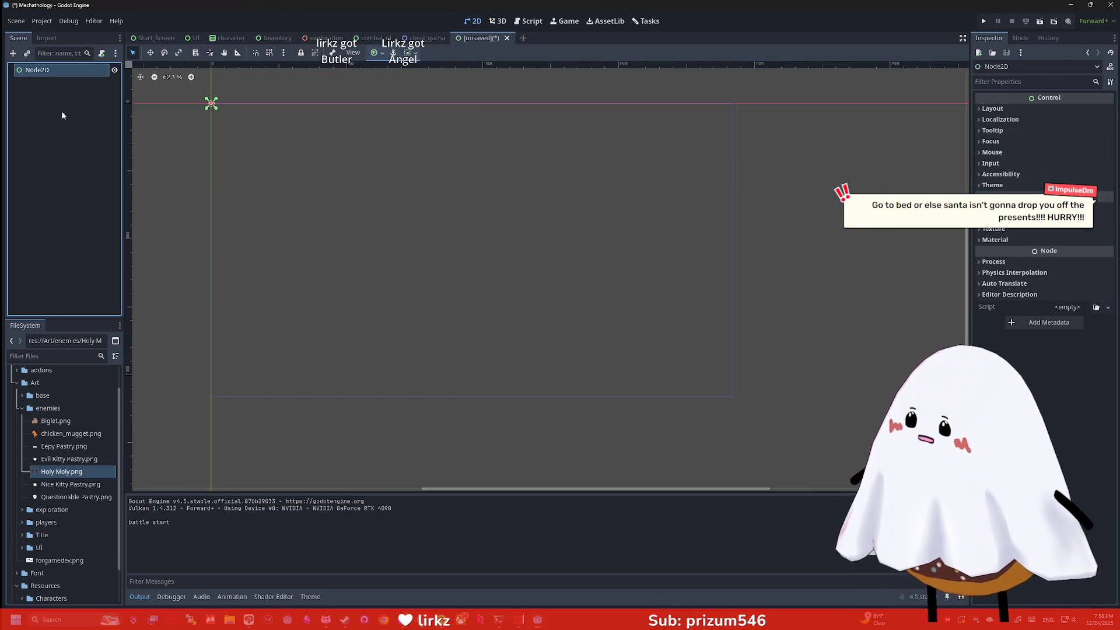
# Step: Create a Label node under the root and give it the text 'Turn Order'
pyautogui.hotkey('ctrl', 'a')
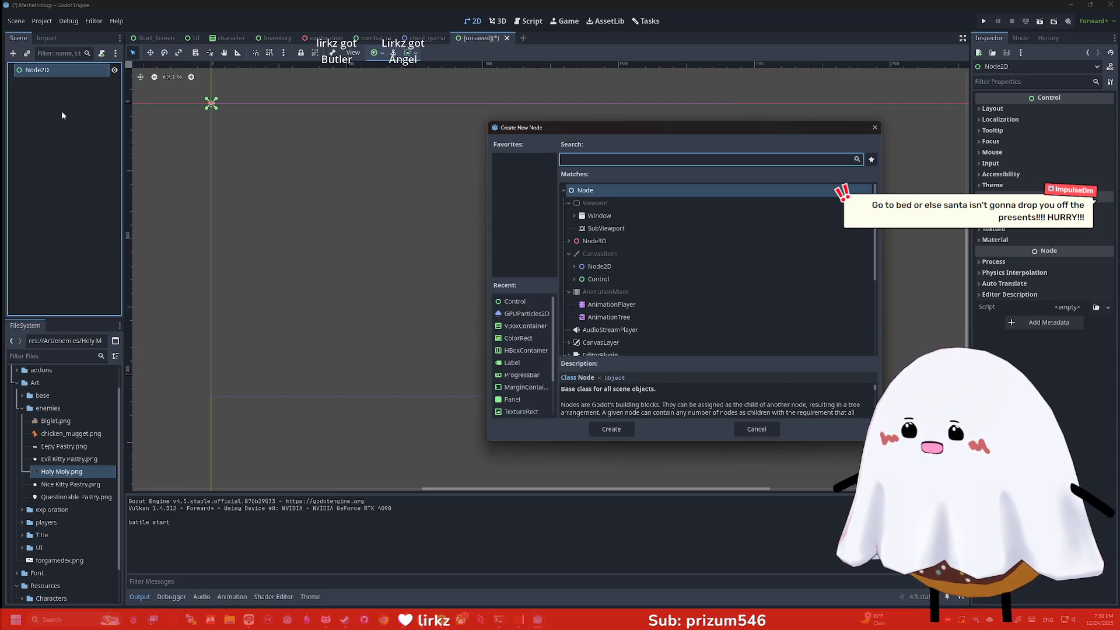
pyautogui.write('label')
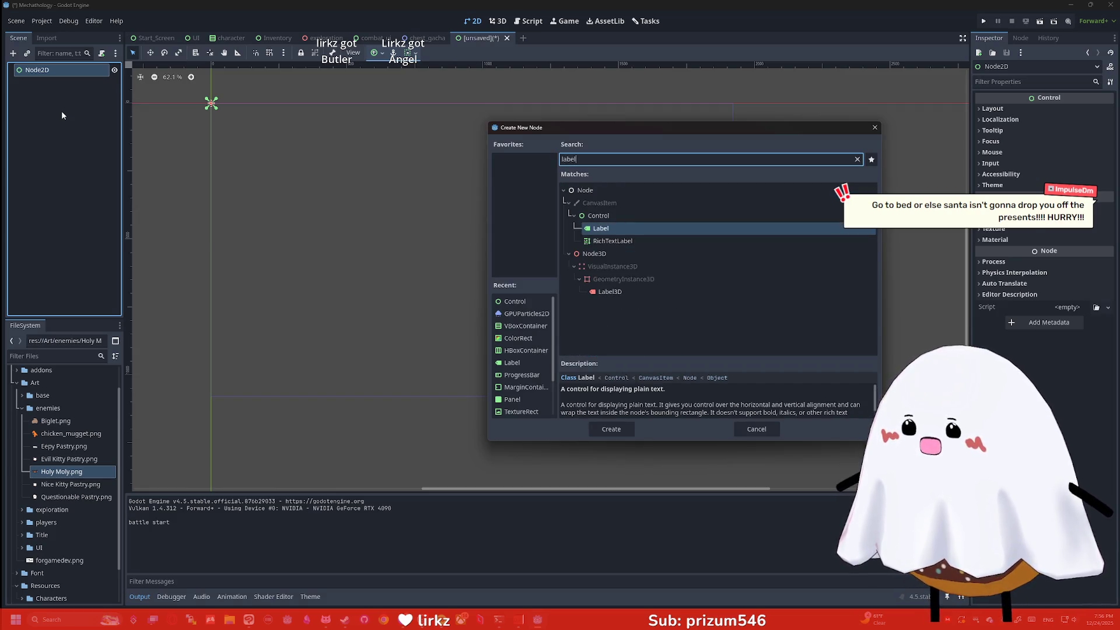
pyautogui.press('Return')
pyautogui.click(1009, 142)
pyautogui.write('Turn Order')
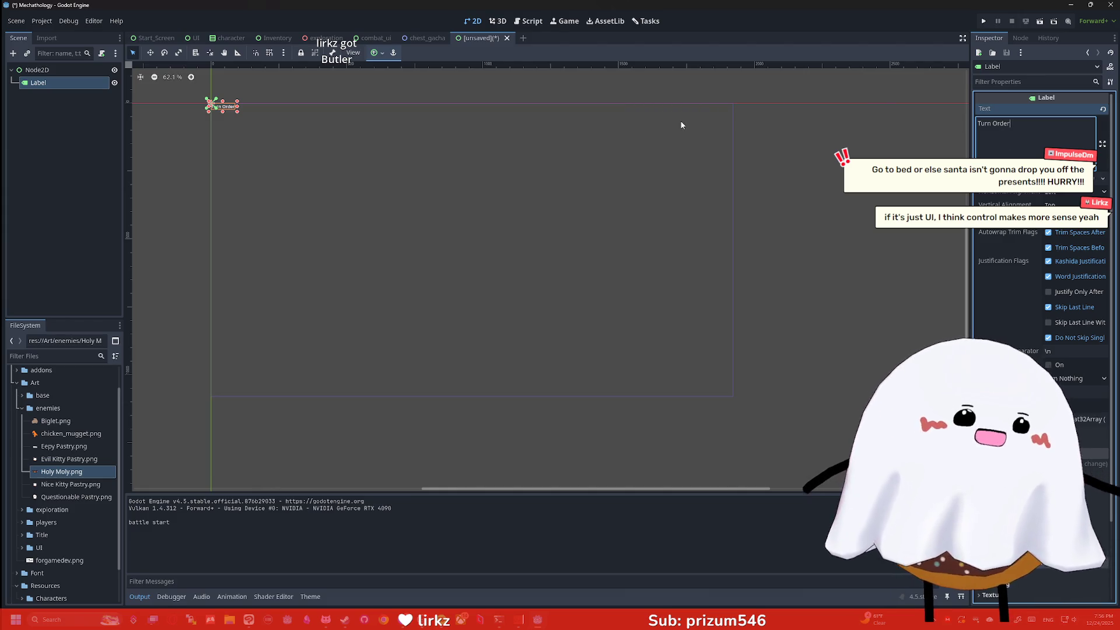
pyautogui.hotkey('ctrl', 'a')
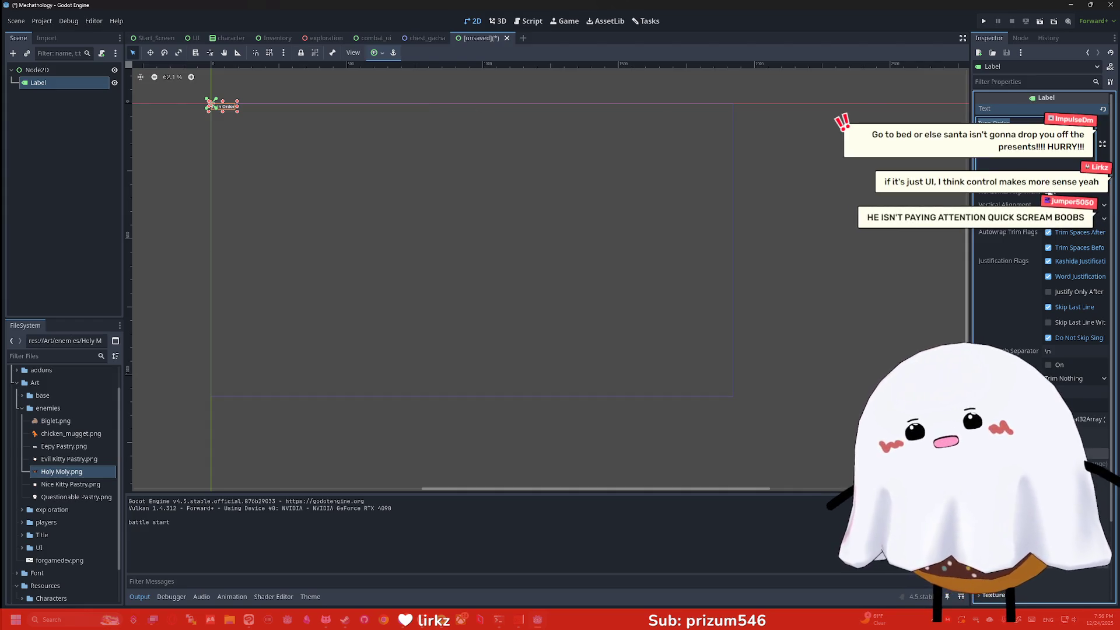
pyautogui.scroll(-3, 1041, 262)
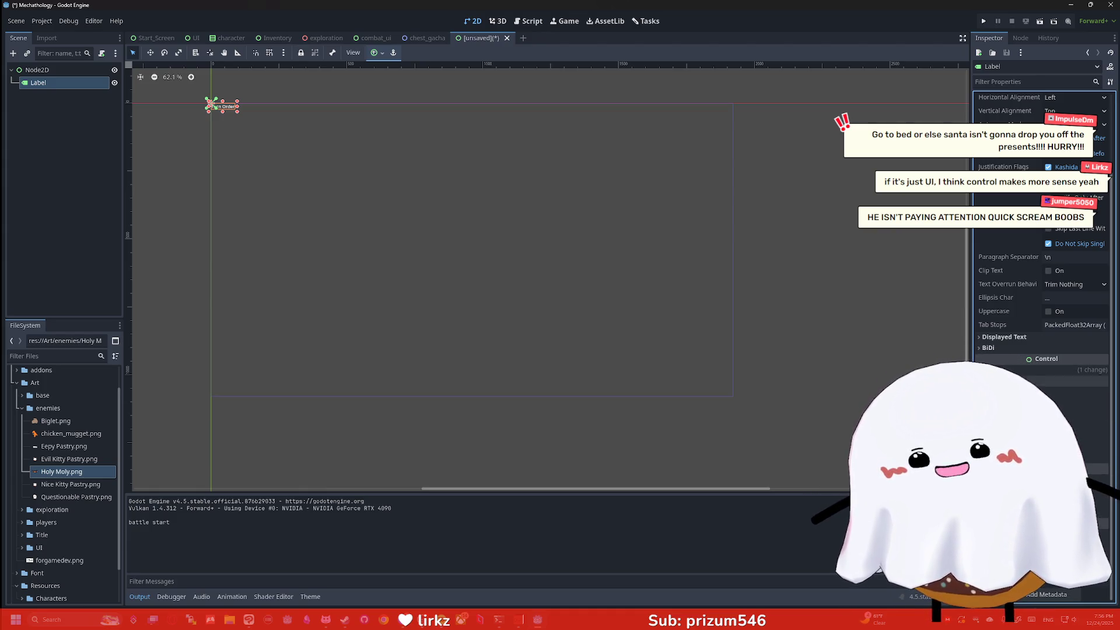
pyautogui.scroll(4, 1000, 350)
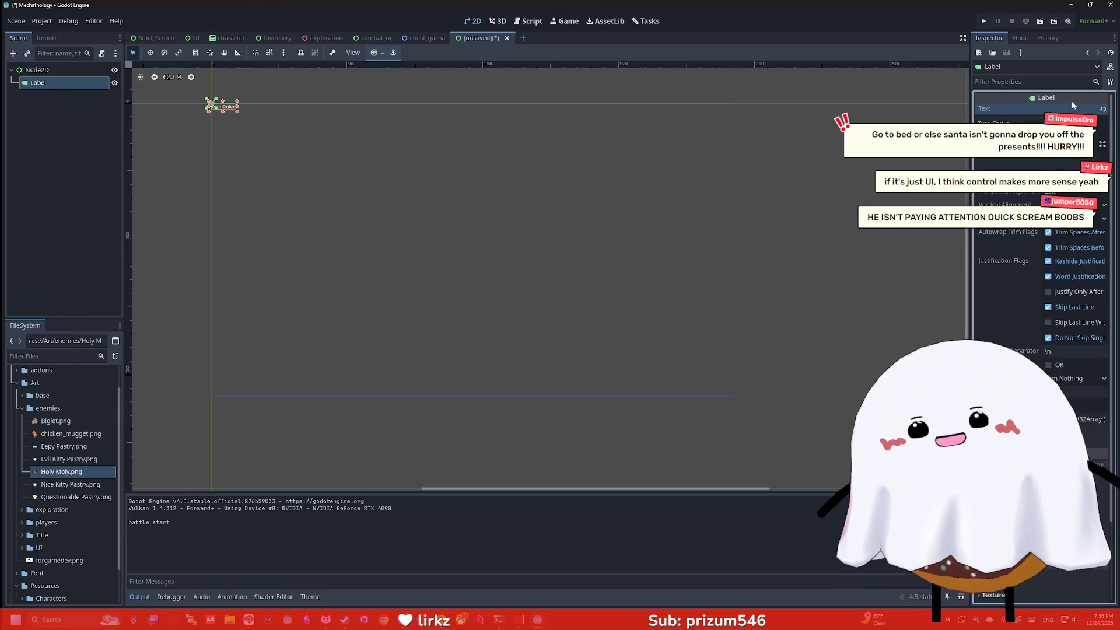
# Step: Filter the label's Inspector properties by 'text' and browse the tooltip settings
pyautogui.click(1023, 82)
pyautogui.write('turn')
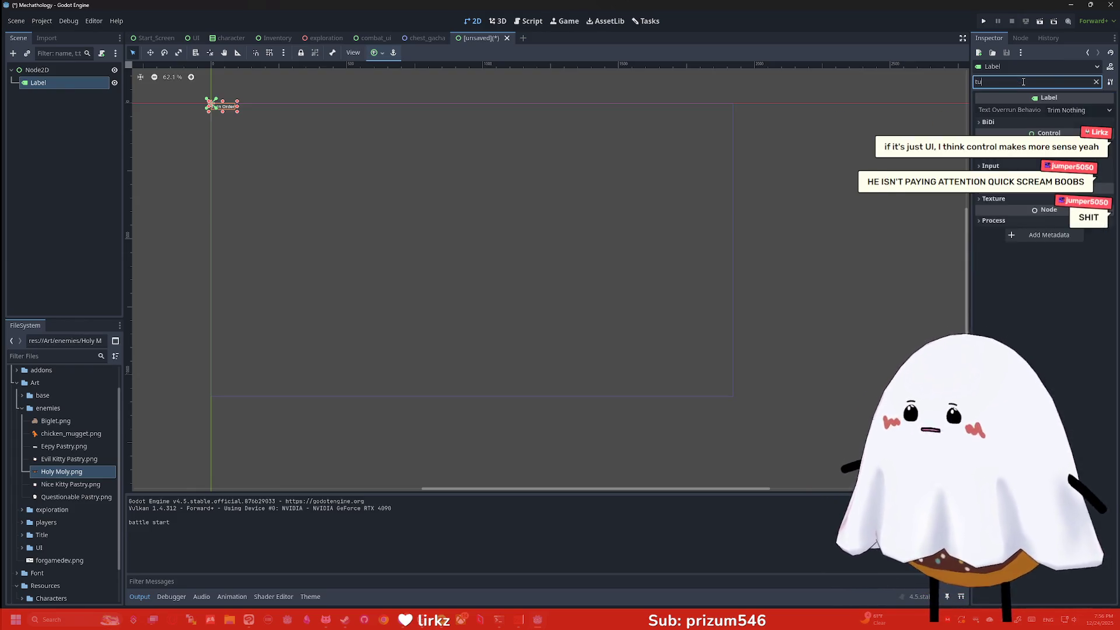
pyautogui.press('BackSpace')
pyautogui.press('BackSpace')
pyautogui.write('text')
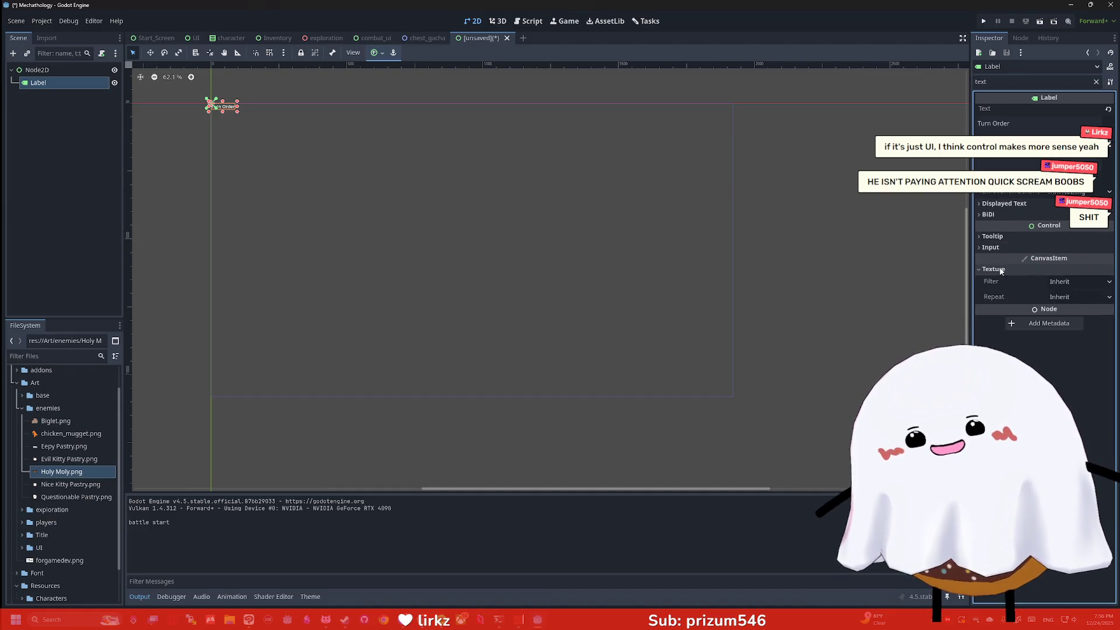
pyautogui.click(994, 237)
pyautogui.click(995, 237)
pyautogui.click(988, 214)
pyautogui.click(989, 214)
pyautogui.click(1004, 203)
pyautogui.click(1004, 204)
# Step: Filter by 'font' and set the Theme Overrides font size to 40
pyautogui.click(995, 82)
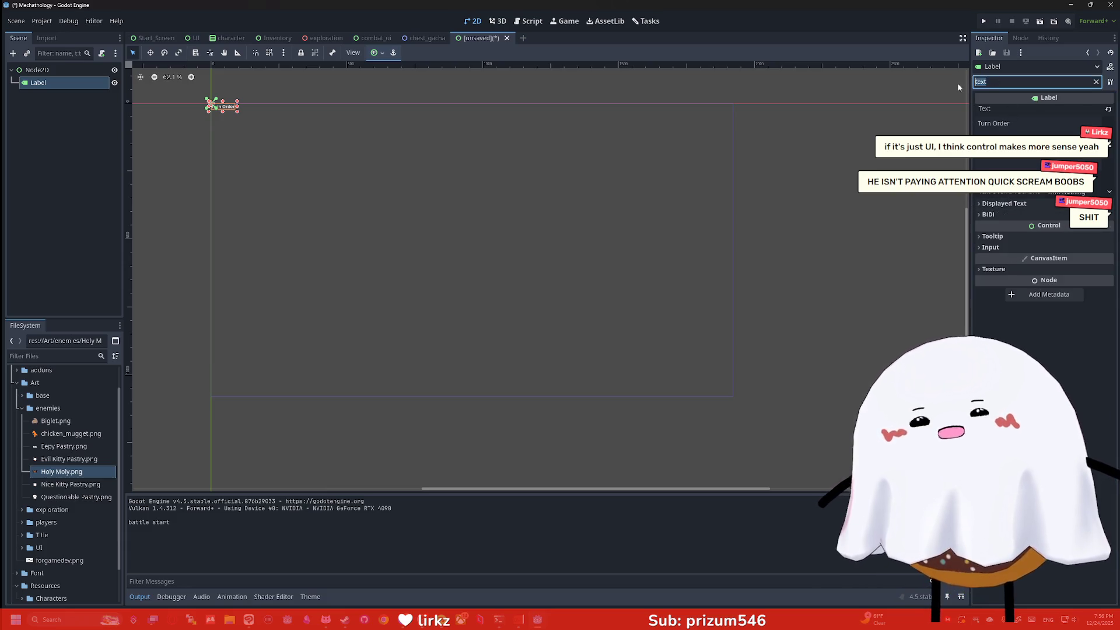
pyautogui.press('BackSpace')
pyautogui.press('BackSpace')
pyautogui.press('BackSpace')
pyautogui.write('font')
pyautogui.click(992, 131)
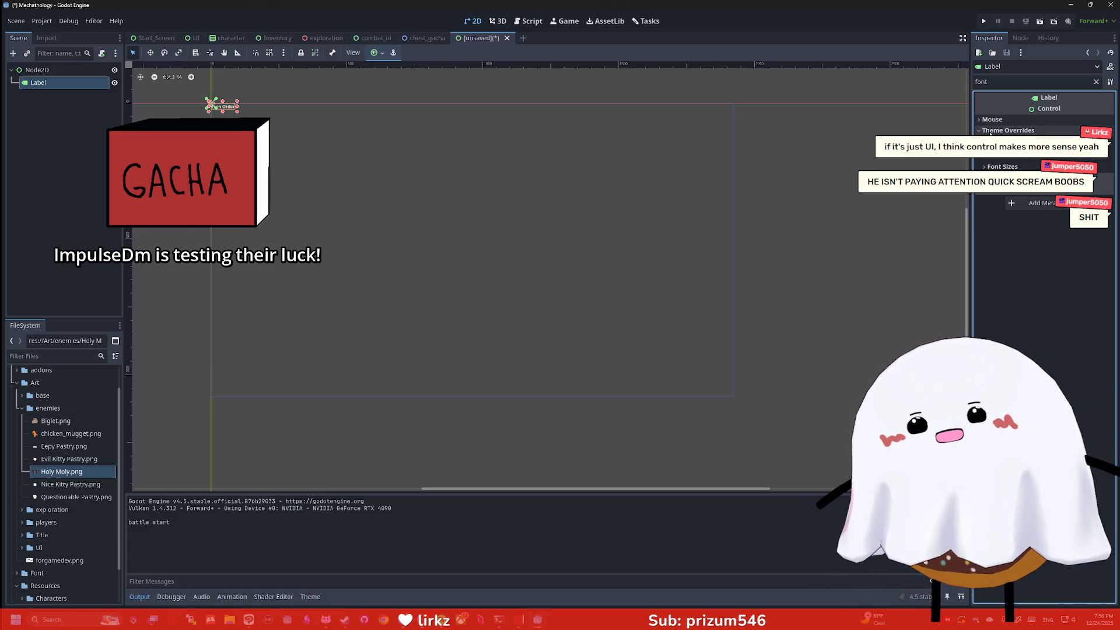
pyautogui.click(1003, 166)
pyautogui.write('40')
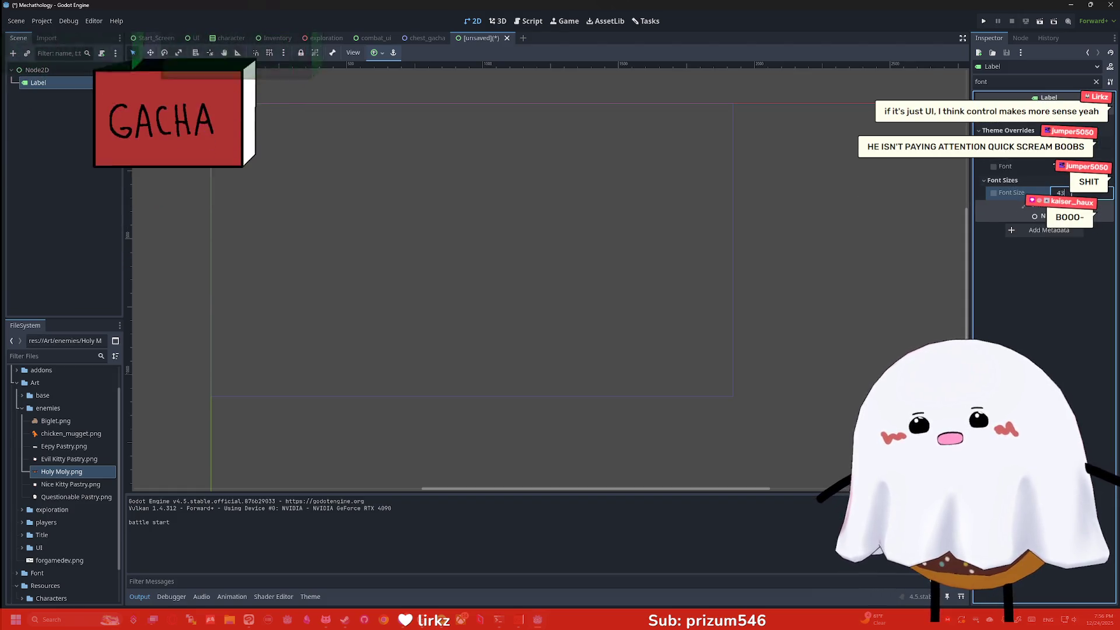
pyautogui.press('Return')
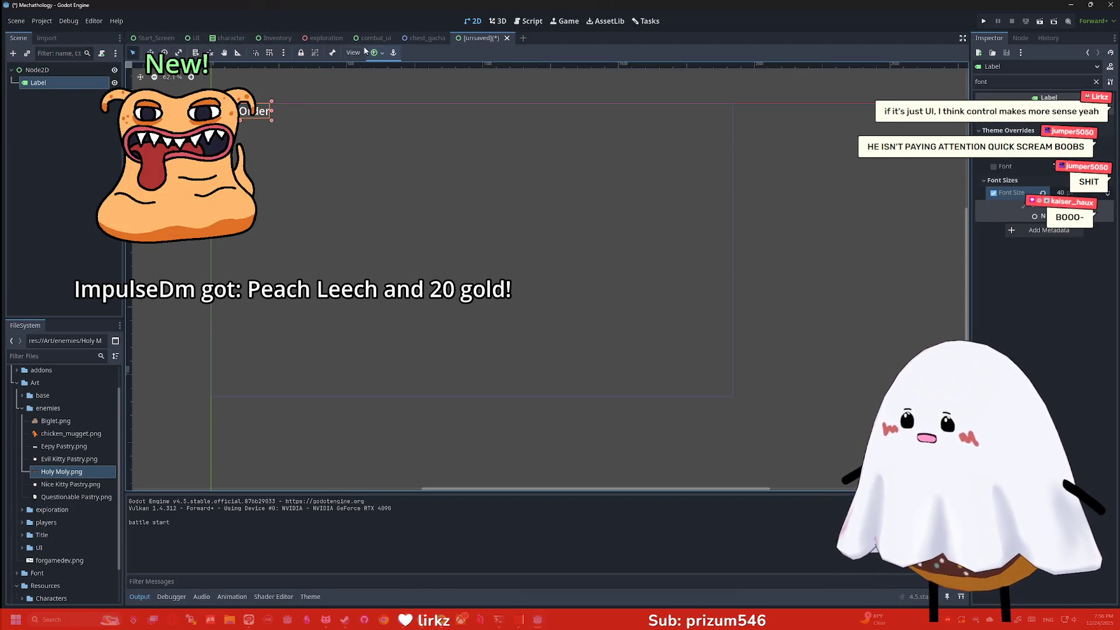
pyautogui.click(375, 53)
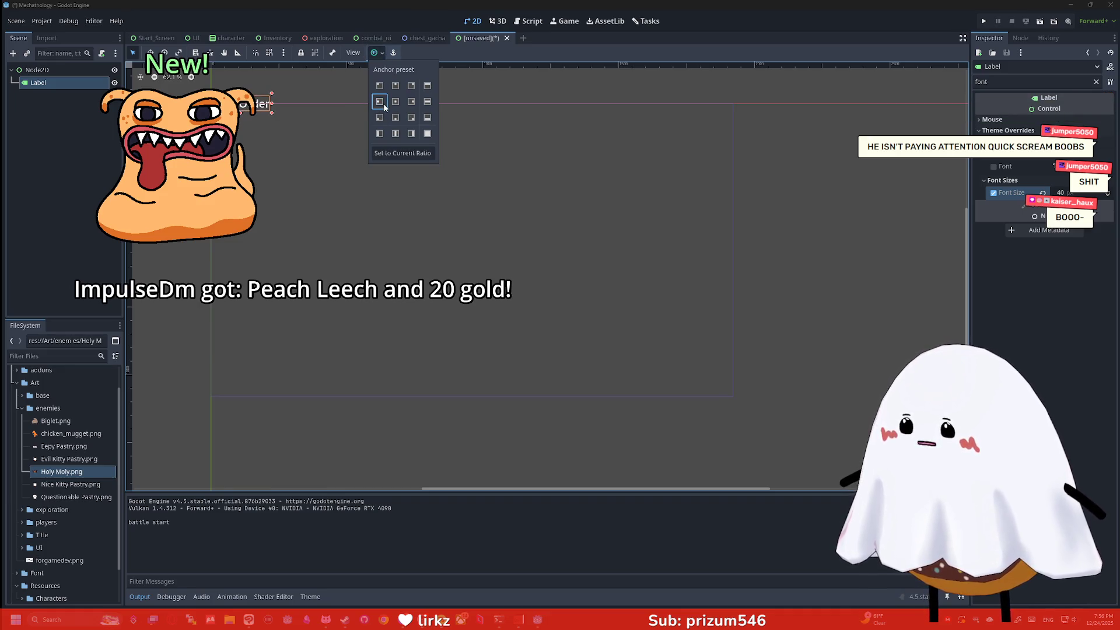
# Step: Move the Turn Order label down and right and anchor it at Center Left
pyautogui.click(59, 83)
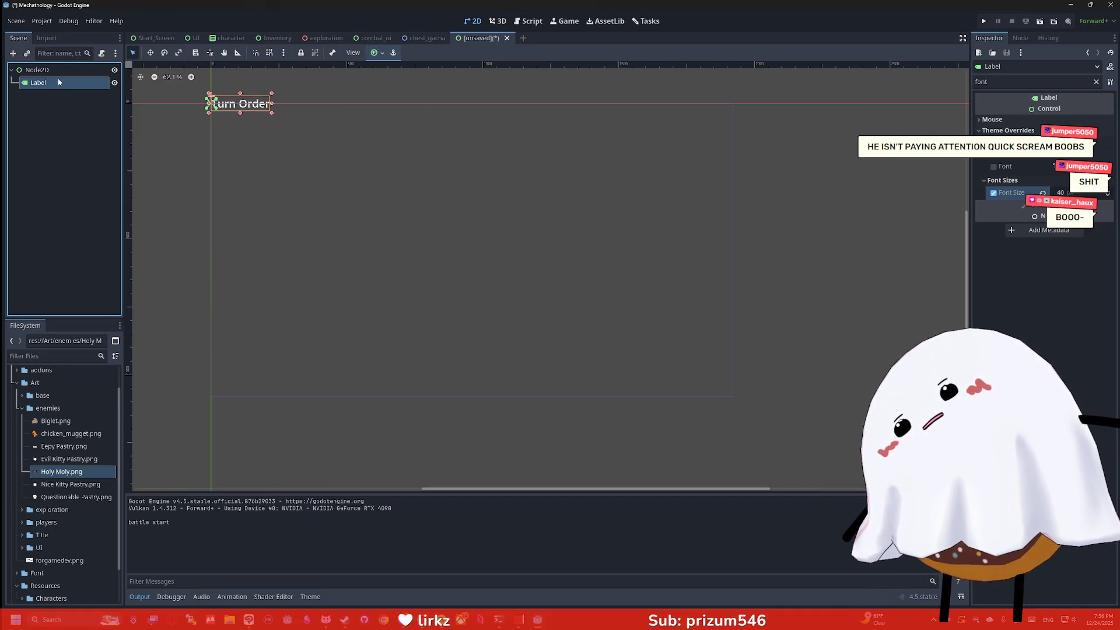
pyautogui.press('BackSpace')
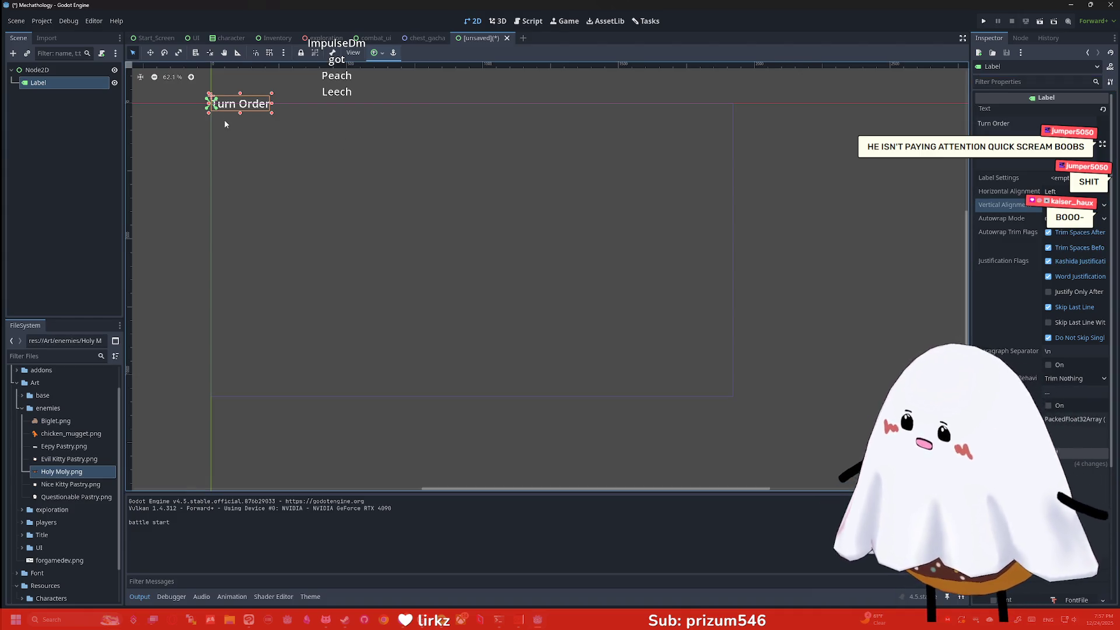
pyautogui.moveTo(242, 105); pyautogui.dragTo(268, 151)
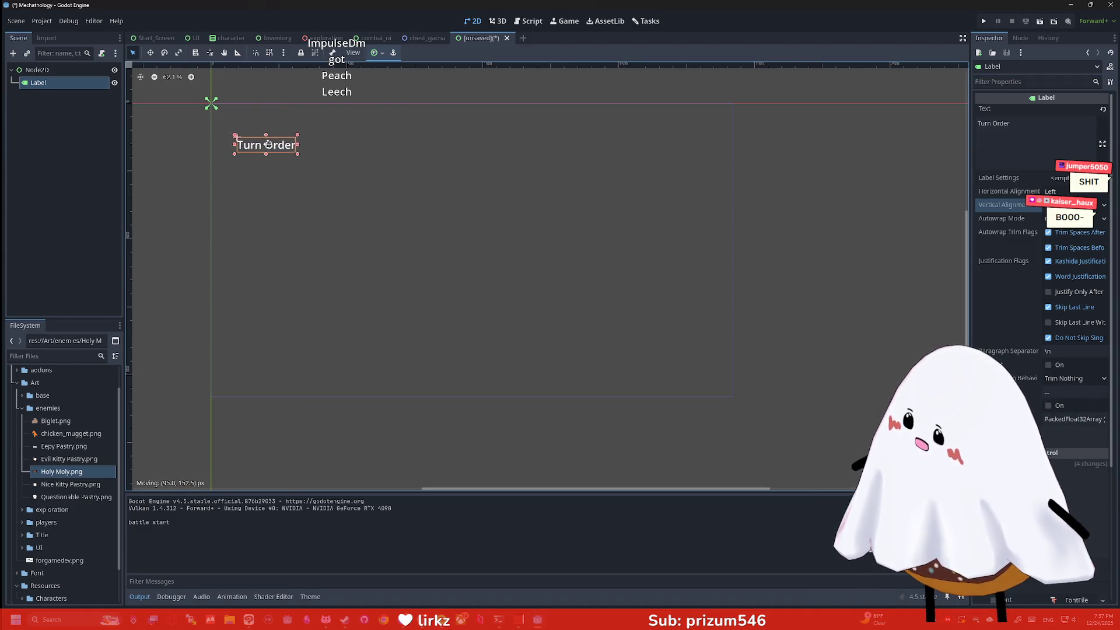
pyautogui.click(377, 52)
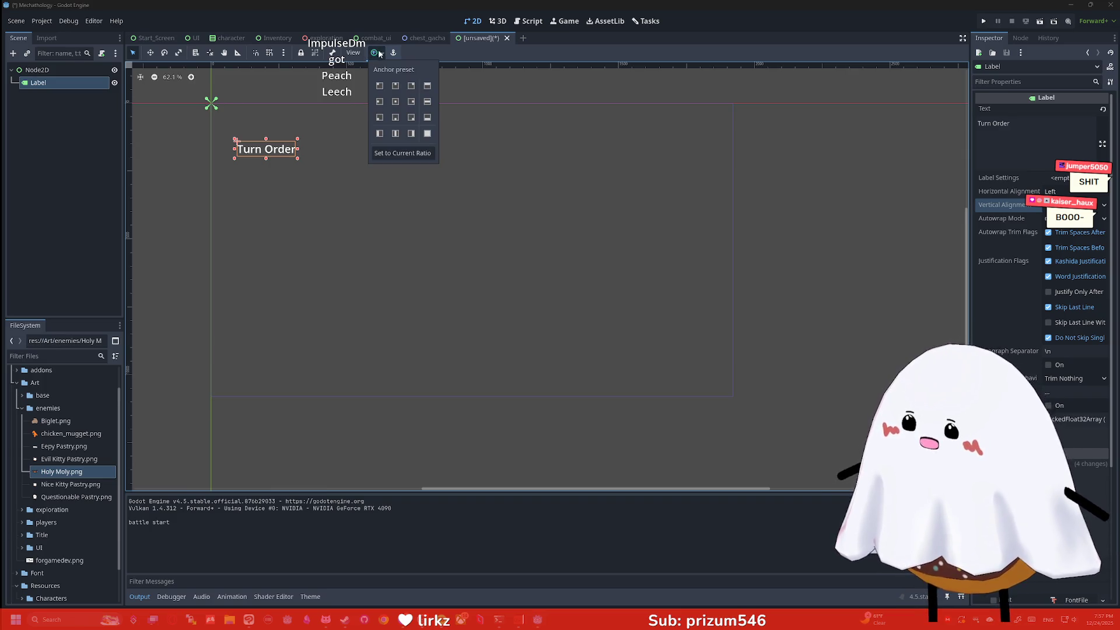
pyautogui.click(379, 101)
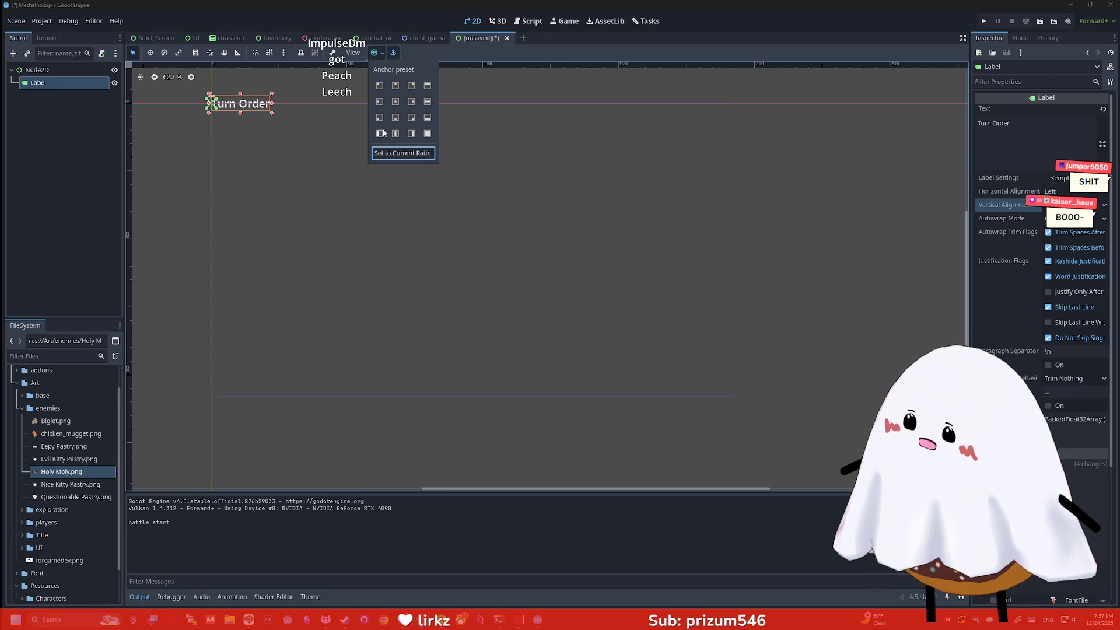
pyautogui.click(256, 119)
# Step: Turn on vertical expand, leaving horizontal expand off, in the root control's container sizing
pyautogui.click(256, 119)
pyautogui.click(408, 53)
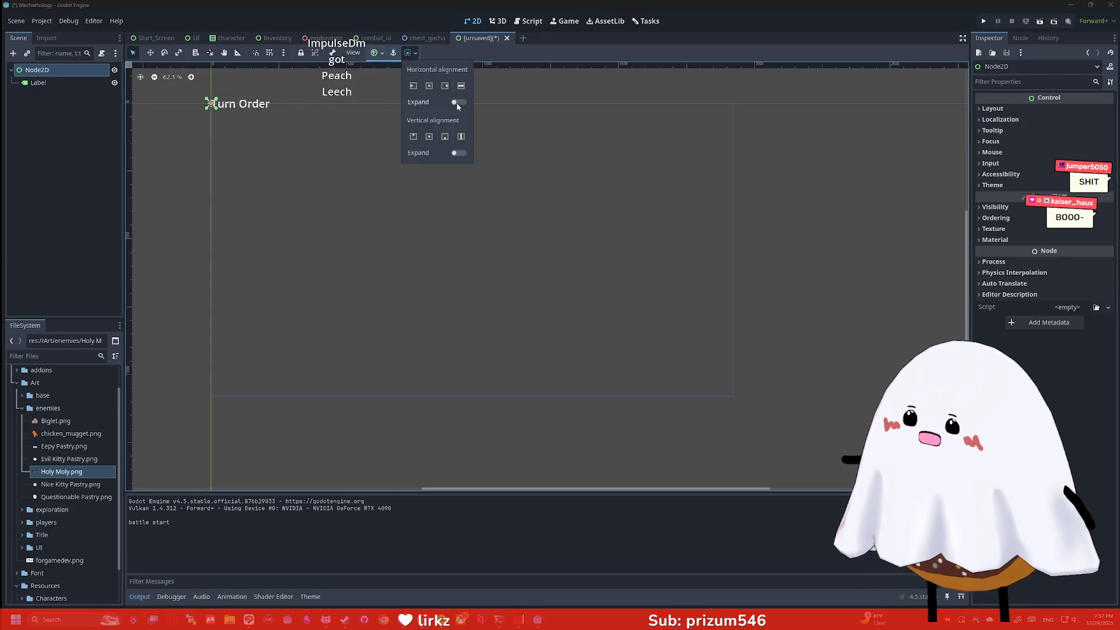
pyautogui.click(458, 152)
pyautogui.click(460, 103)
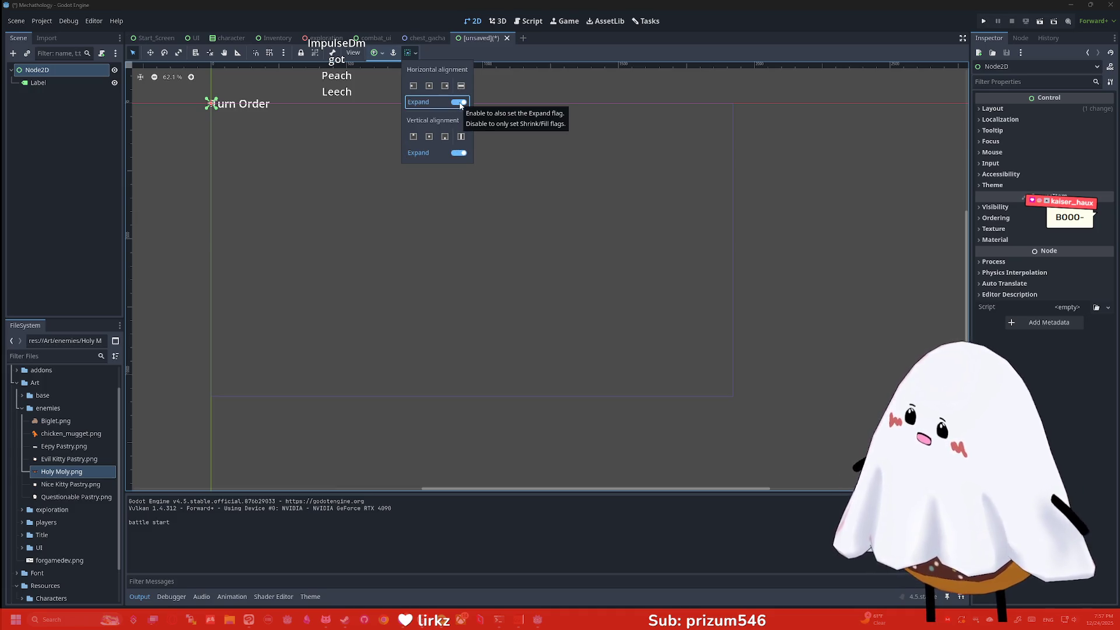
pyautogui.click(430, 137)
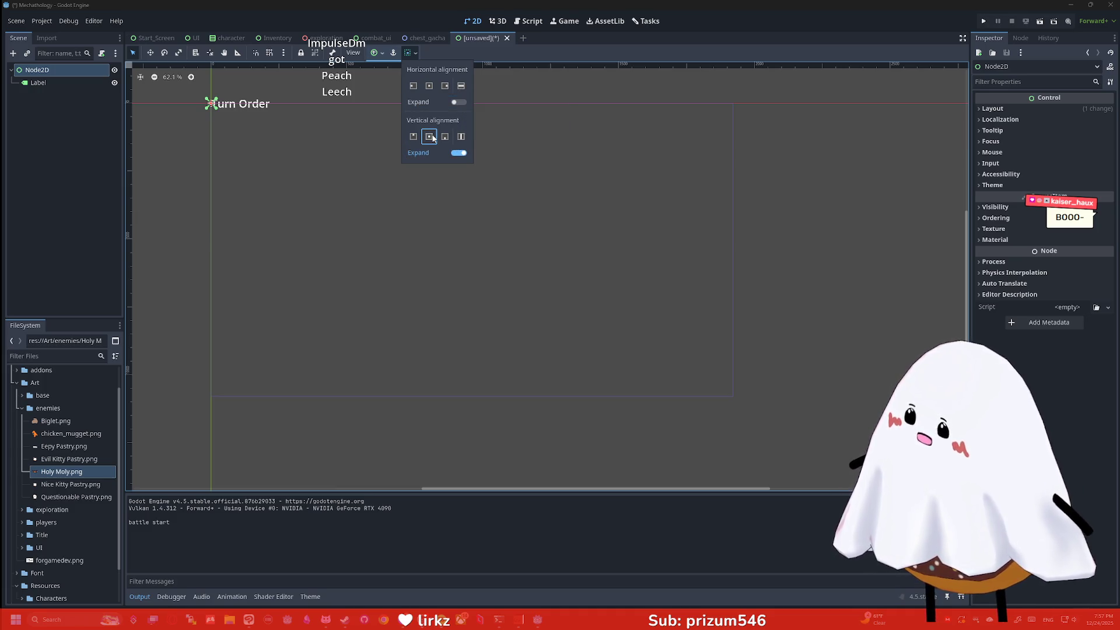
pyautogui.click(380, 140)
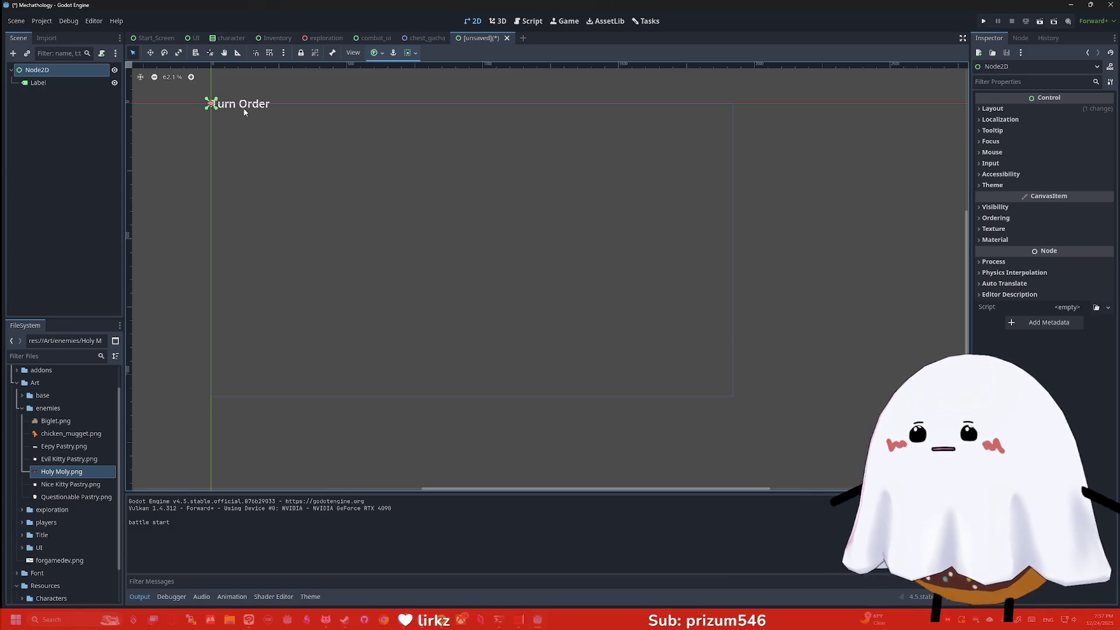
pyautogui.moveTo(212, 105)
pyautogui.mouseDown()
pyautogui.moveTo(231, 123)
pyautogui.moveTo(283, 282)
pyautogui.moveTo(295, 396)
pyautogui.mouseUp()
# Step: Undo and redo the Turn Order label's resize
pyautogui.hotkey('ctrl', 'z')
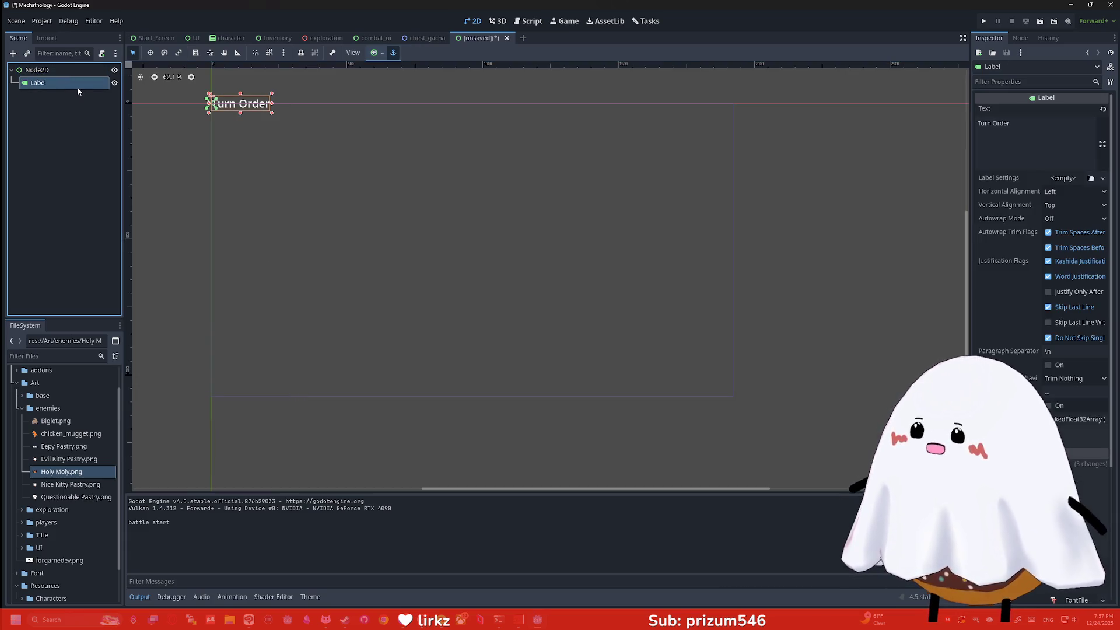
pyautogui.hotkey('ctrl', 'shift', 'z')
pyautogui.moveTo(296, 398); pyautogui.dragTo(736, 404)
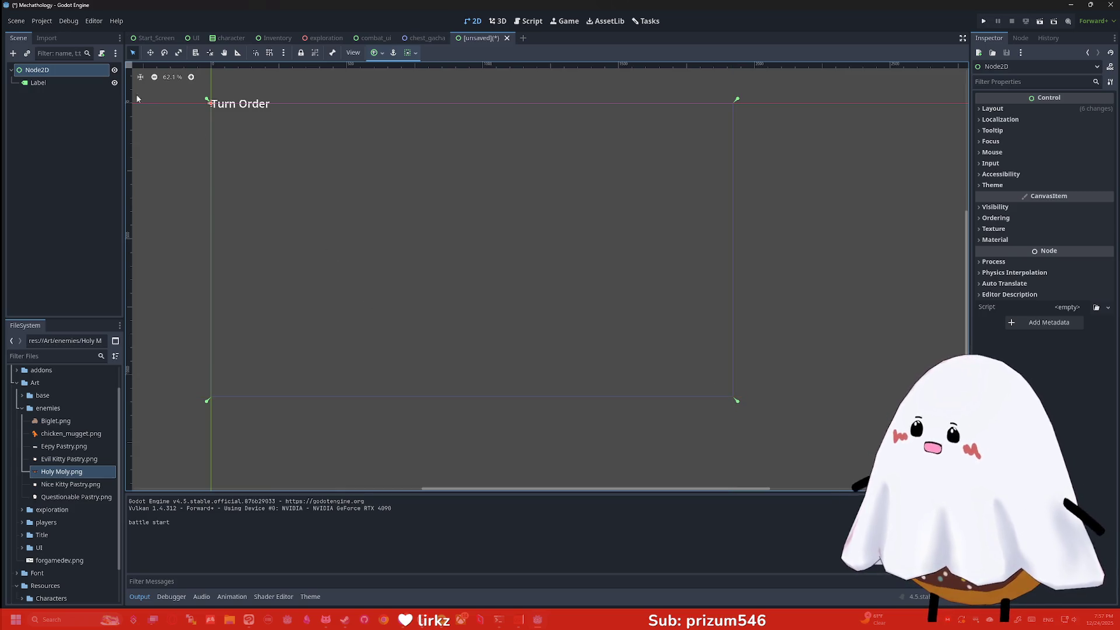
# Step: Select the Turn Order label and look through its anchor preset and view options
pyautogui.click(38, 82)
pyautogui.click(377, 53)
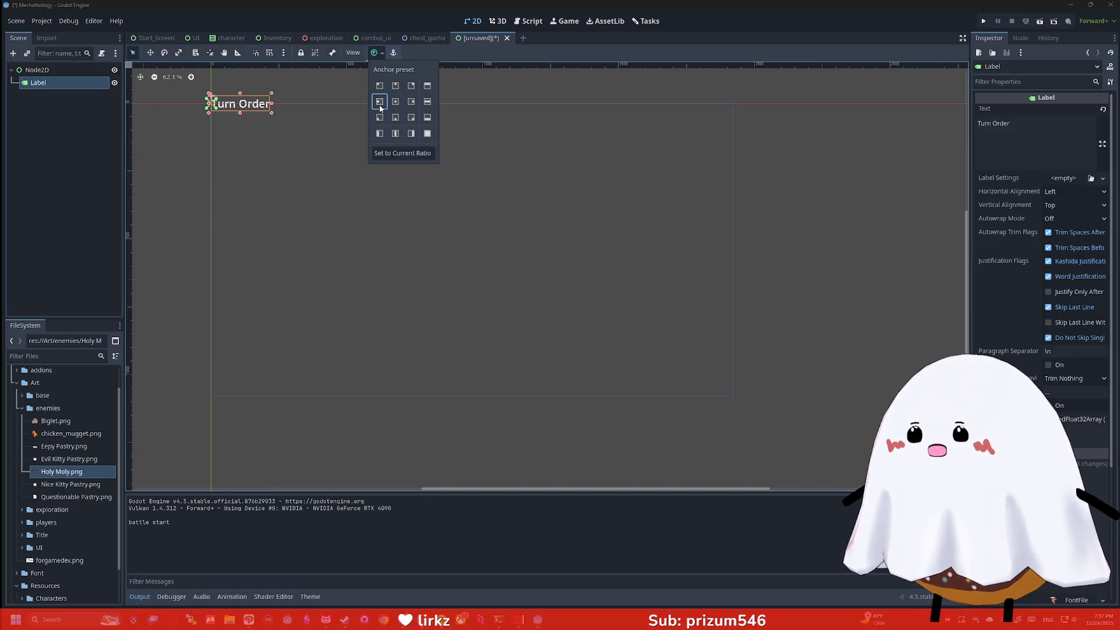
pyautogui.click(349, 121)
pyautogui.click(349, 53)
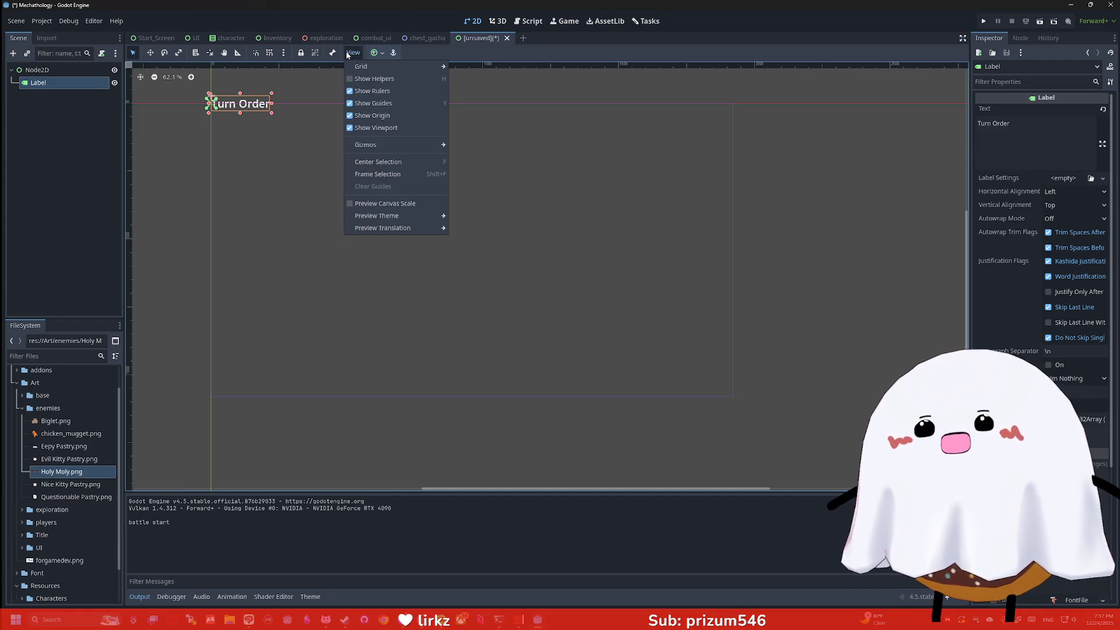
pyautogui.click(348, 53)
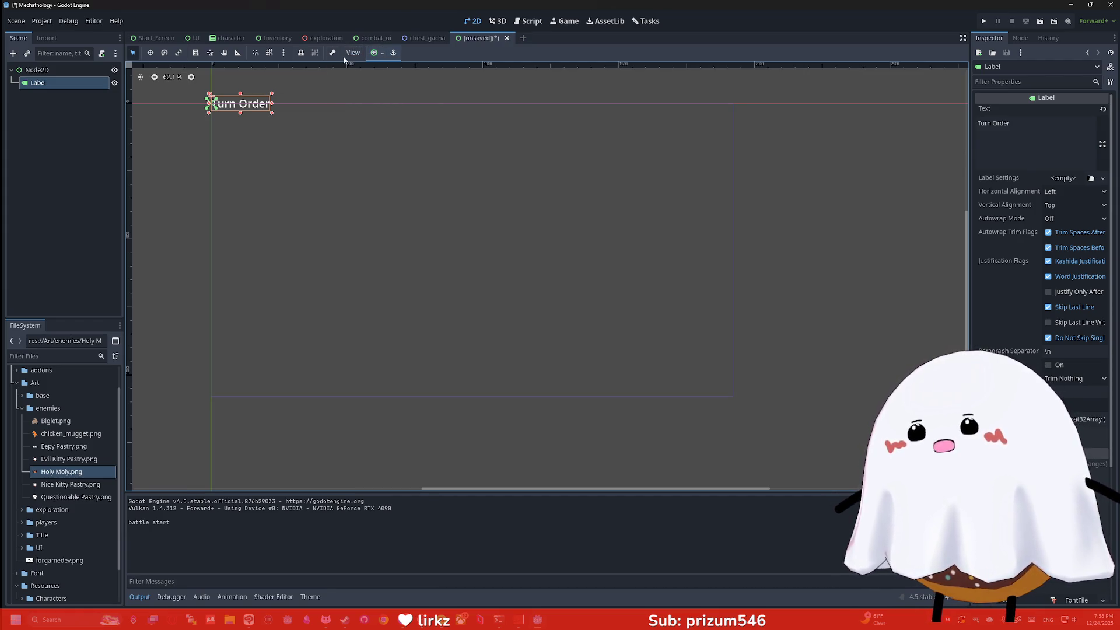
pyautogui.click(374, 53)
pyautogui.click(667, 113)
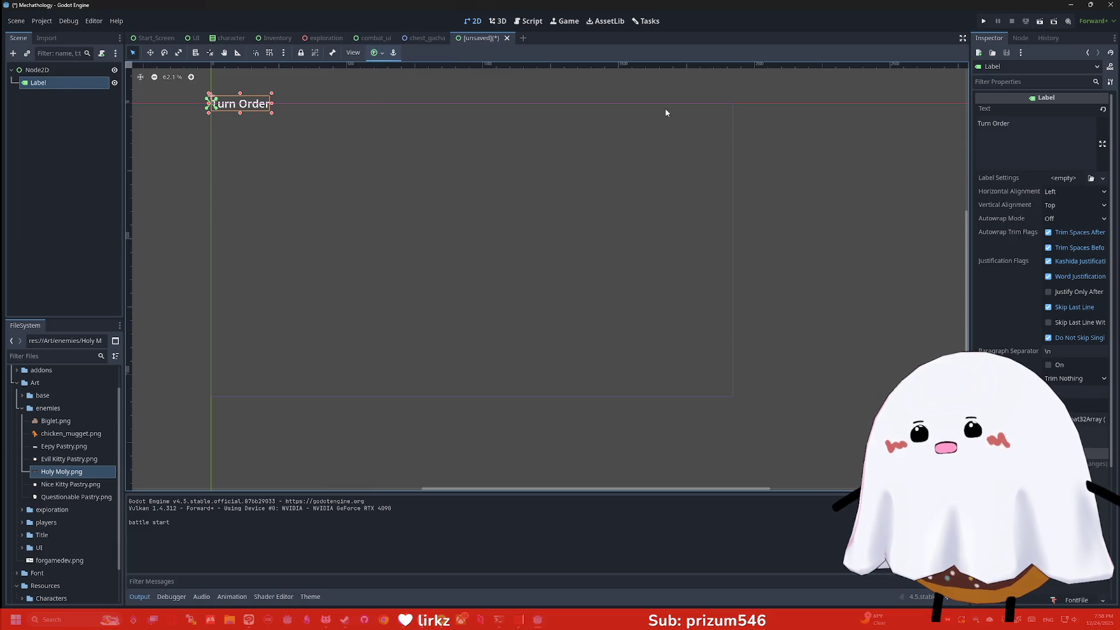
pyautogui.click(1019, 82)
# Step: Filter the label's properties by 'position' and reset its vertical position to 0
pyautogui.write('position')
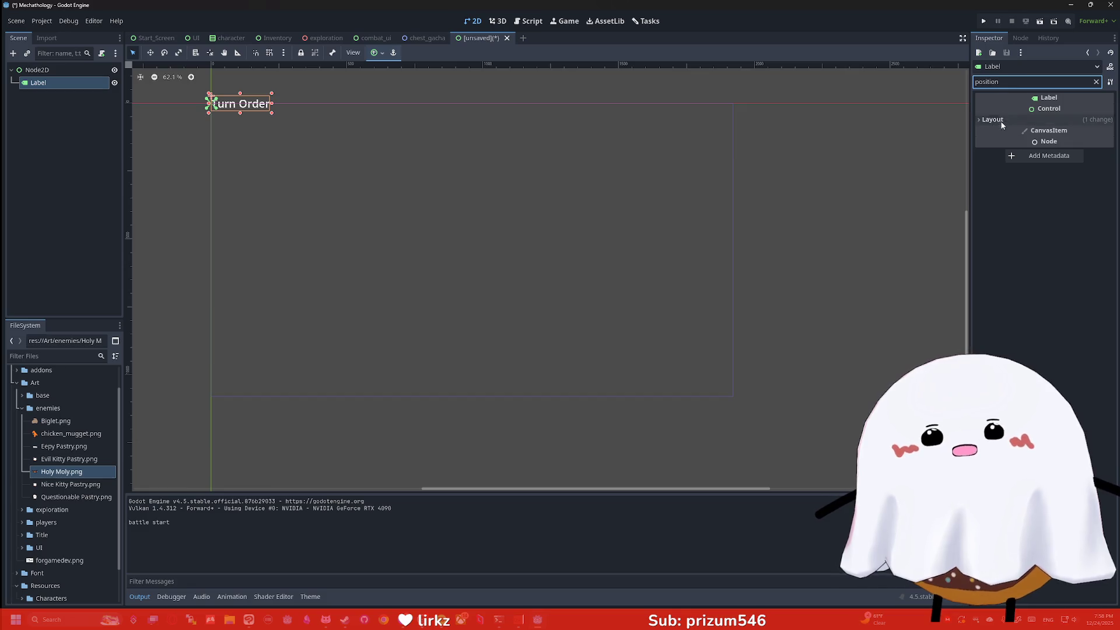
pyautogui.click(1027, 119)
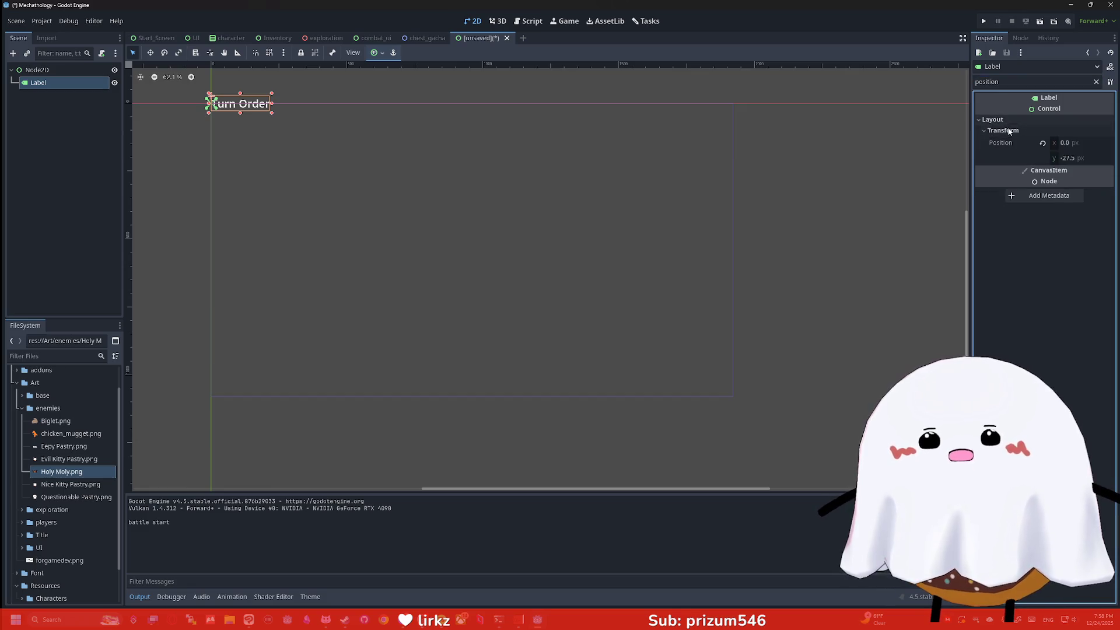
pyautogui.click(1044, 144)
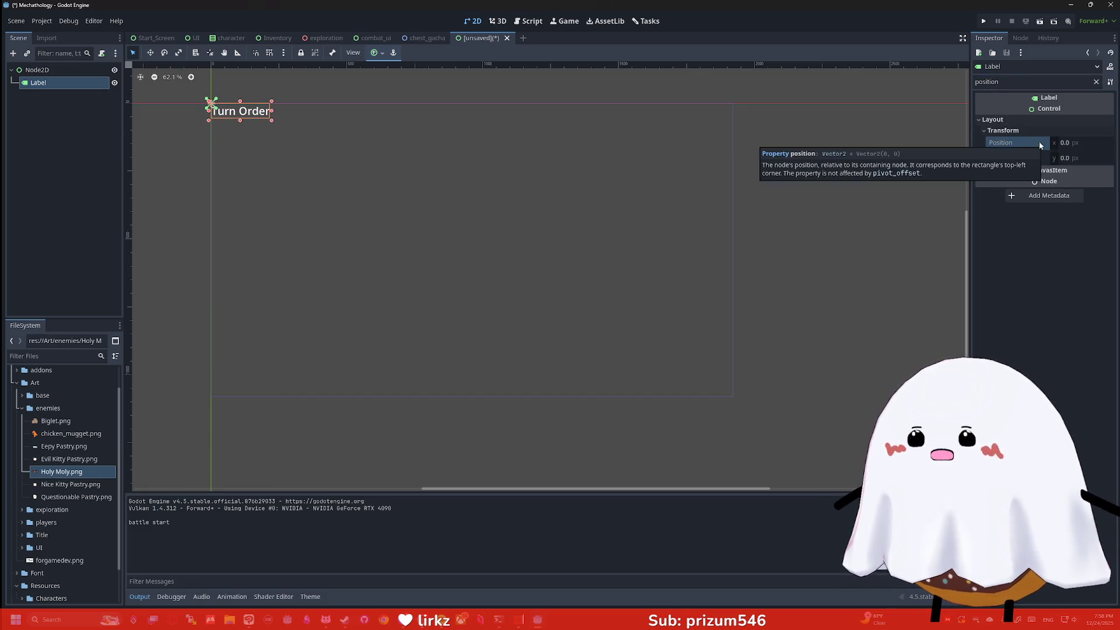
# Step: Try several anchor presets, settling on Center Left for the Turn Order label
pyautogui.click(376, 53)
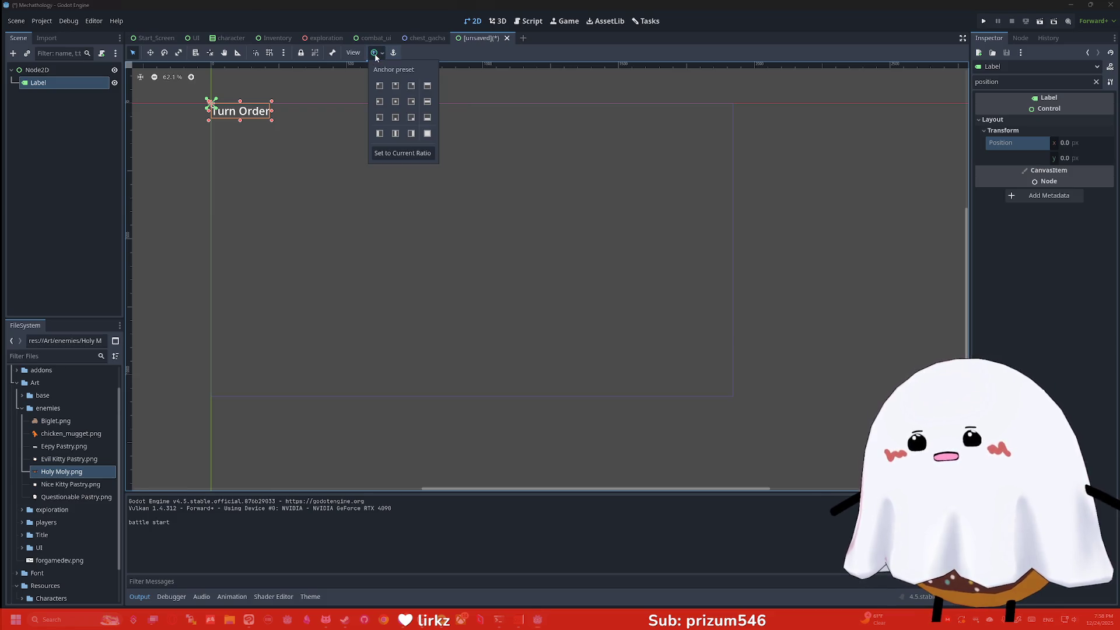
pyautogui.click(380, 118)
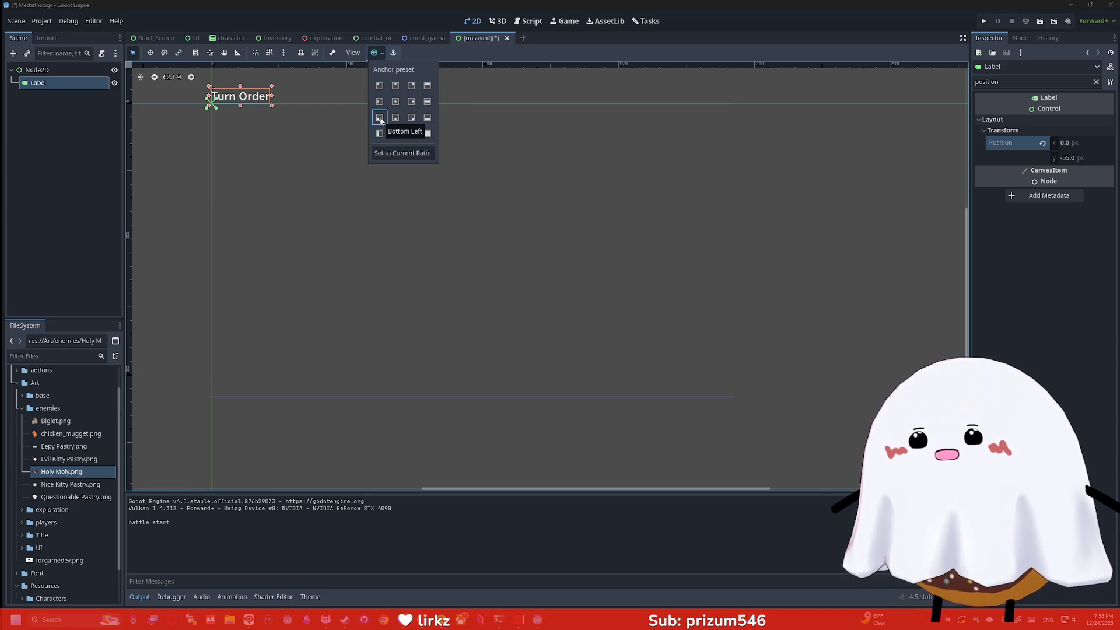
pyautogui.click(380, 102)
pyautogui.click(381, 85)
pyautogui.click(395, 86)
pyautogui.click(396, 102)
pyautogui.click(396, 117)
pyautogui.click(412, 118)
pyautogui.click(412, 101)
pyautogui.click(412, 86)
pyautogui.click(411, 134)
pyautogui.click(380, 134)
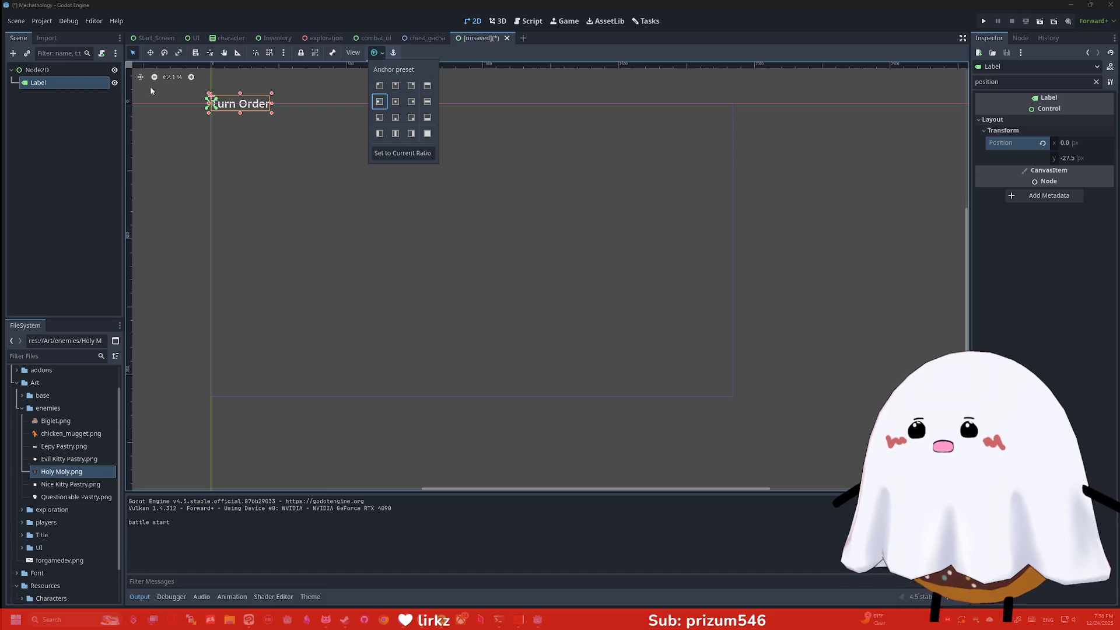
# Step: Set the root control's size to 1920 × 1080
pyautogui.click(310, 105)
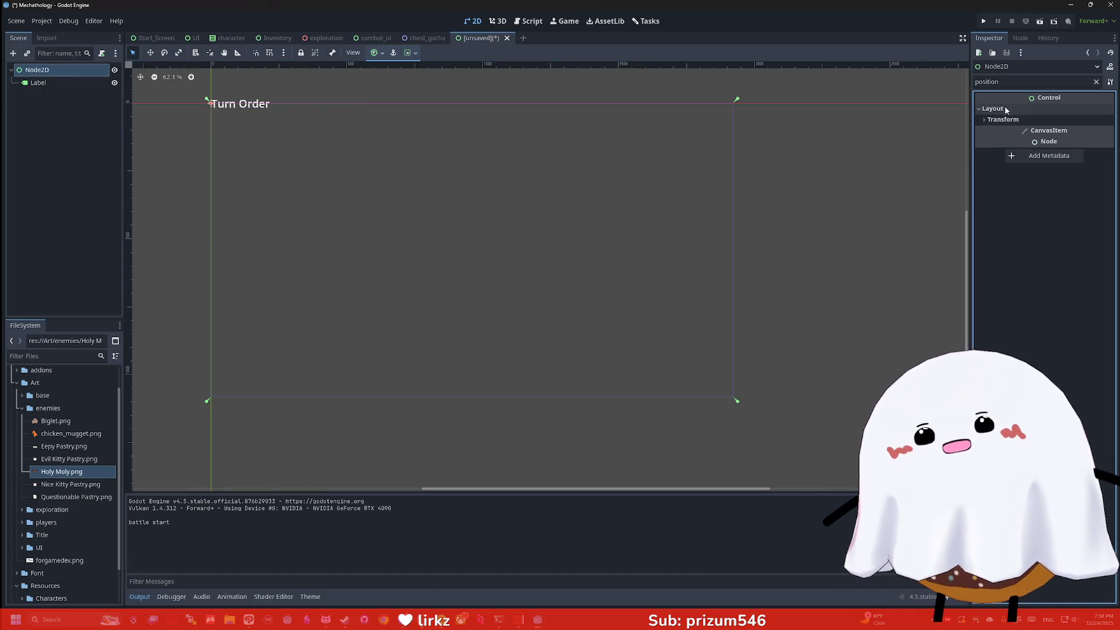
pyautogui.click(1004, 109)
pyautogui.doubleClick(1003, 81)
pyautogui.press('BackSpace')
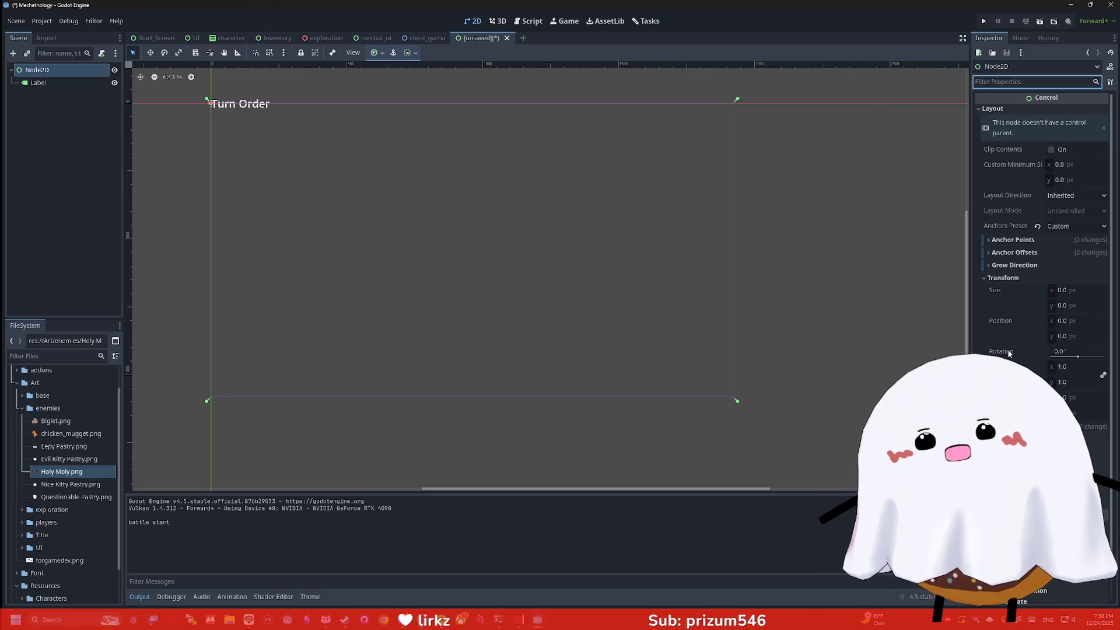
pyautogui.click(1081, 290)
pyautogui.write('1920')
pyautogui.press('Tab')
pyautogui.write('1')
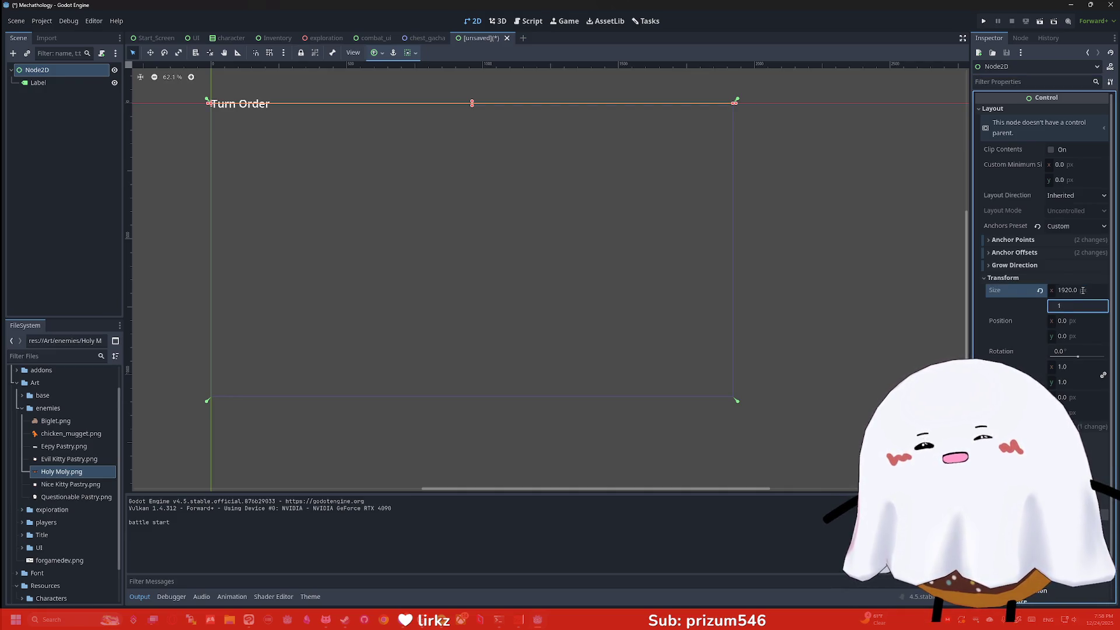
pyautogui.write('080')
pyautogui.press('Return')
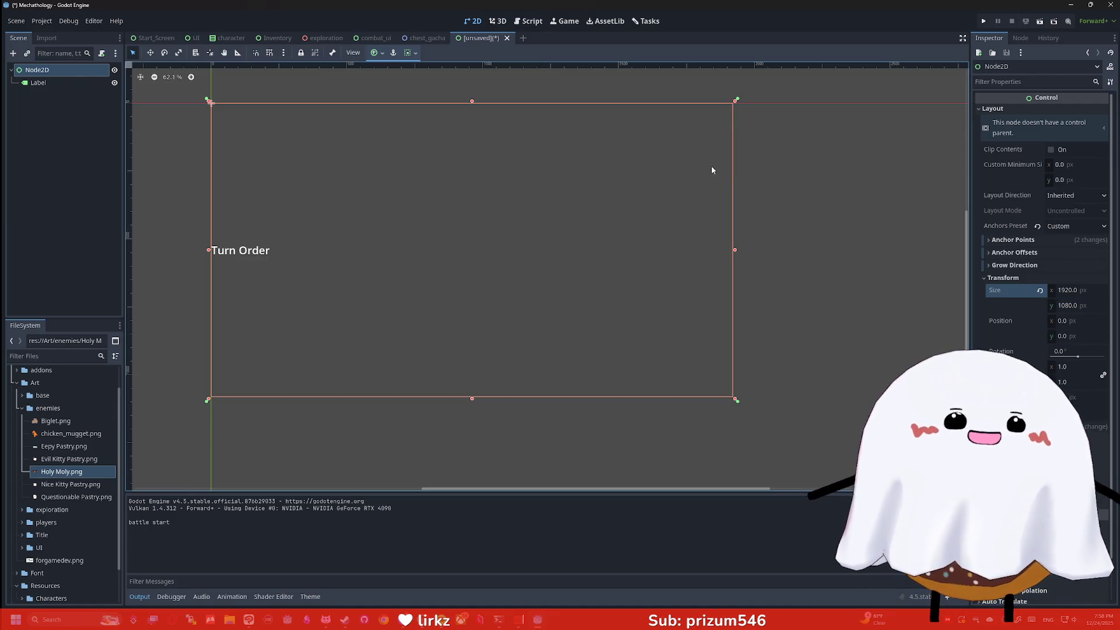
pyautogui.click(66, 85)
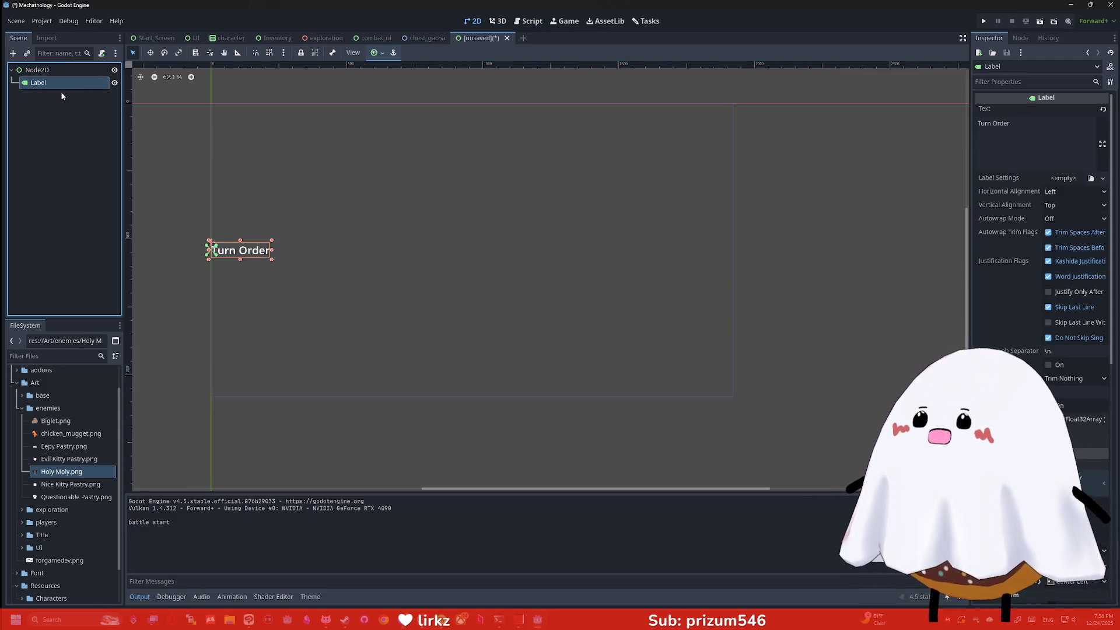
# Step: Duplicate the Turn Order label and rename the copy 'Buttons'
pyautogui.hotkey('ctrl', 'd')
pyautogui.doubleClick(68, 96)
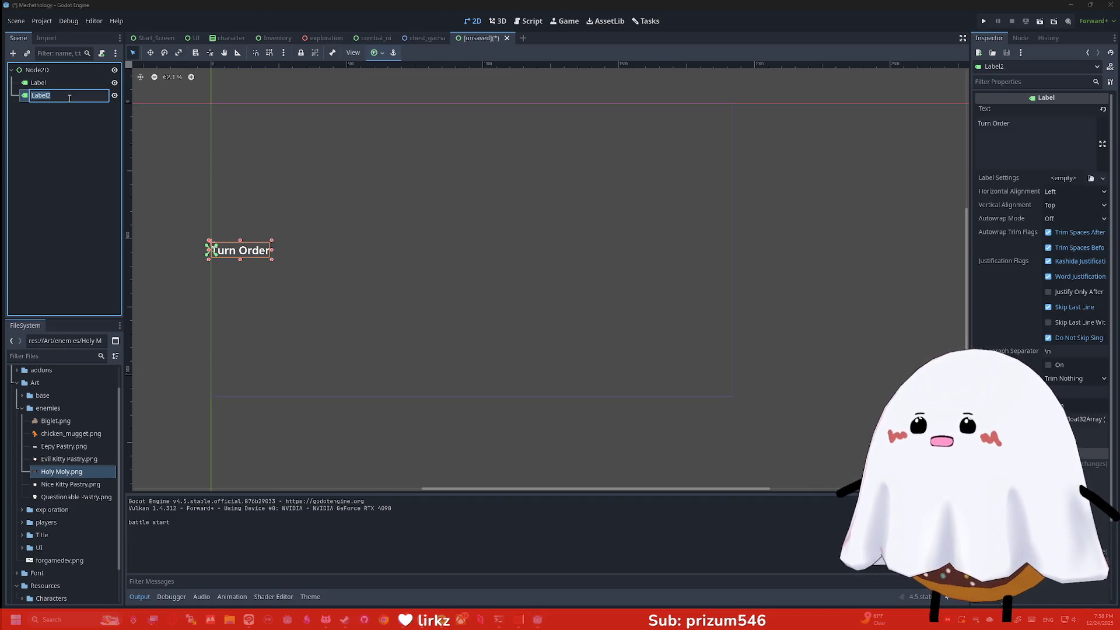
pyautogui.write('A')
pyautogui.press('BackSpace')
pyautogui.press('BackSpace')
pyautogui.press('BackSpace')
pyautogui.write('Buttons')
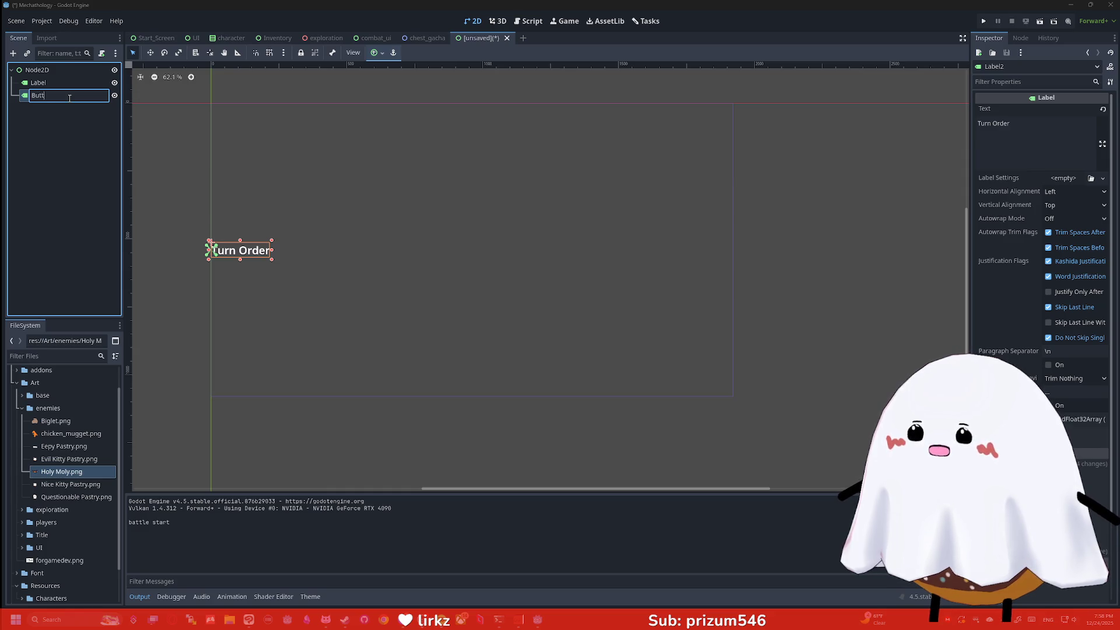
pyautogui.press('Return')
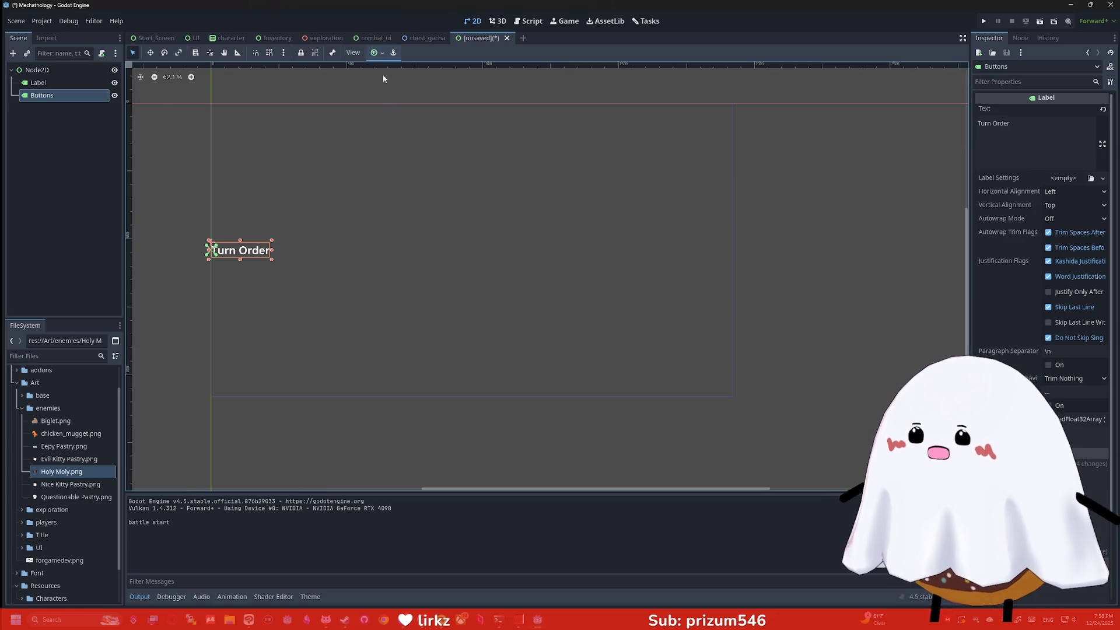
# Step: Anchor Buttons to Center Right, midway down the right edge
pyautogui.click(376, 53)
pyautogui.click(411, 102)
pyautogui.click(153, 223)
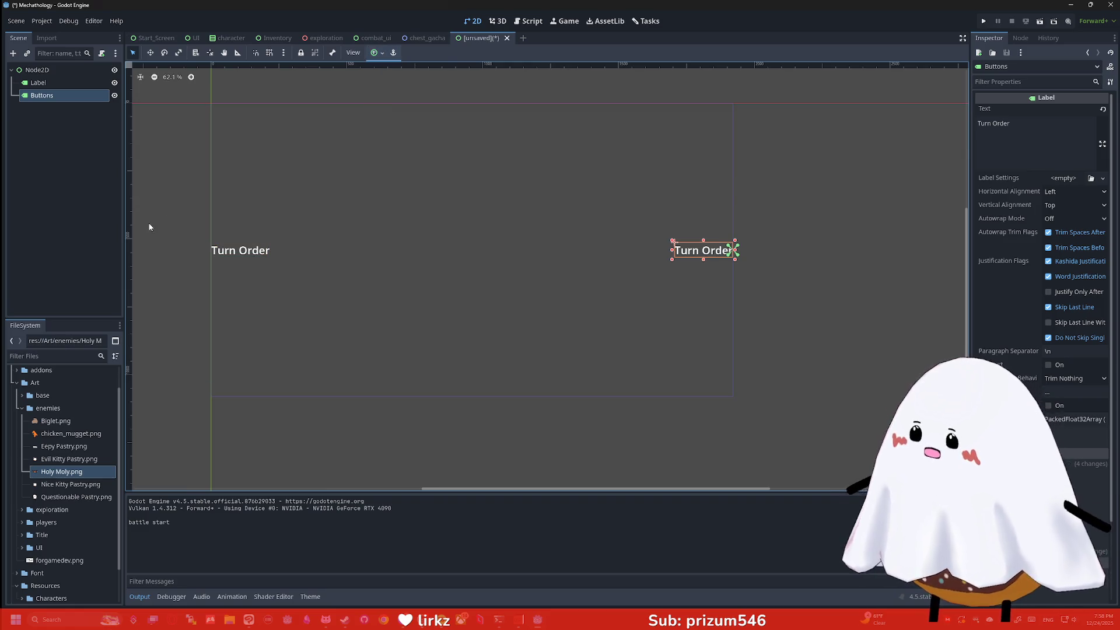
pyautogui.click(48, 71)
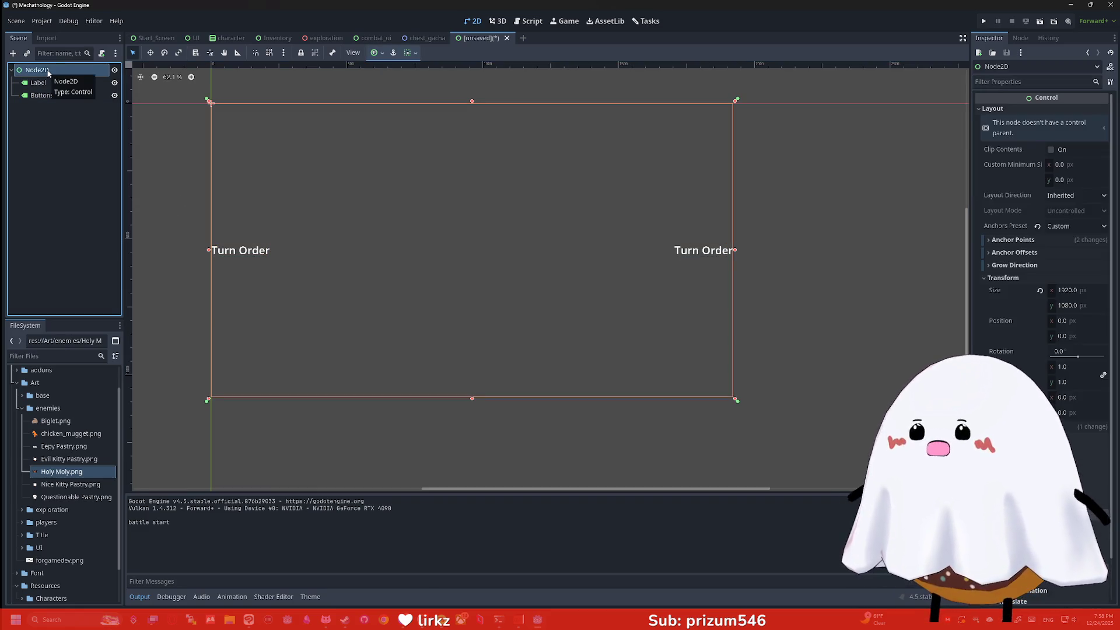
# Step: Add an HBoxContainer under Node2D and rename it EnemyContainer
pyautogui.hotkey('ctrl', 'a')
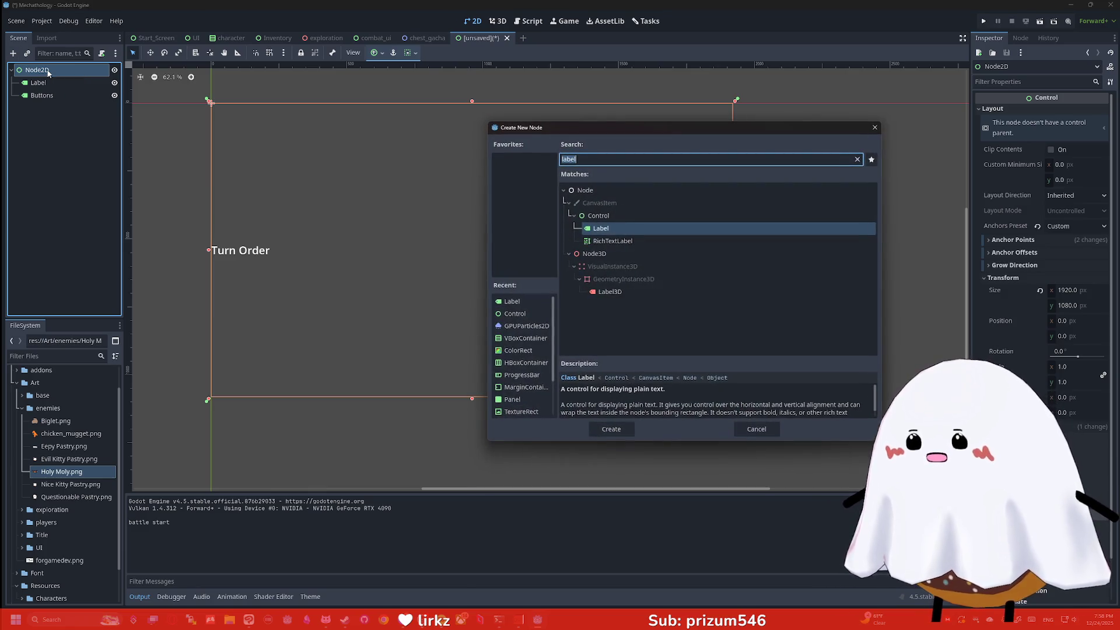
pyautogui.write('hbox')
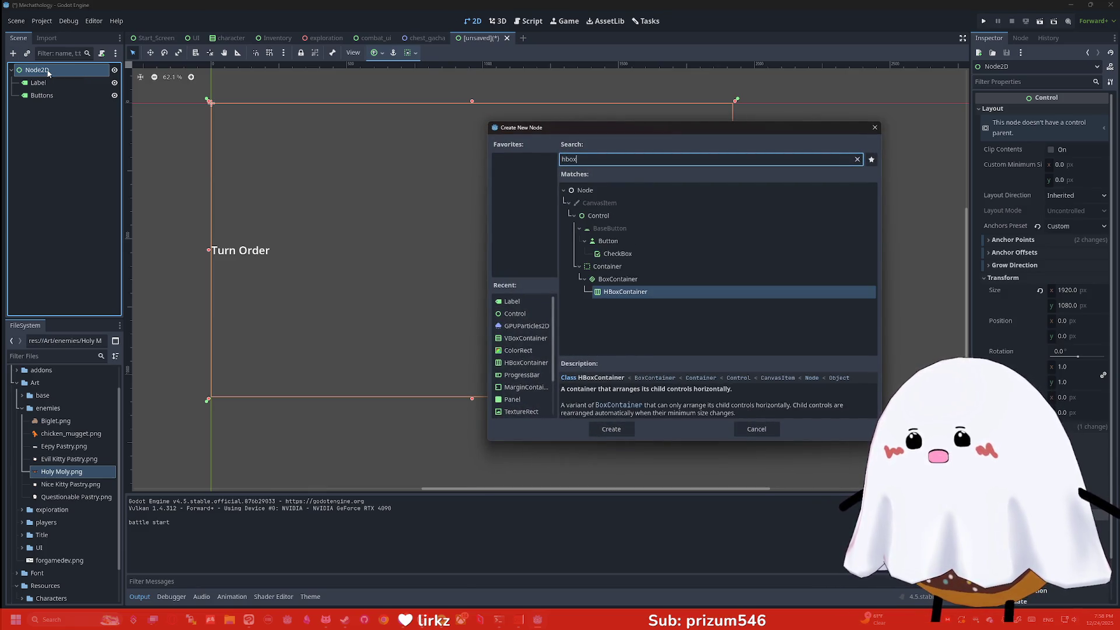
pyautogui.press('Return')
pyautogui.press('F2')
pyautogui.write('Enem')
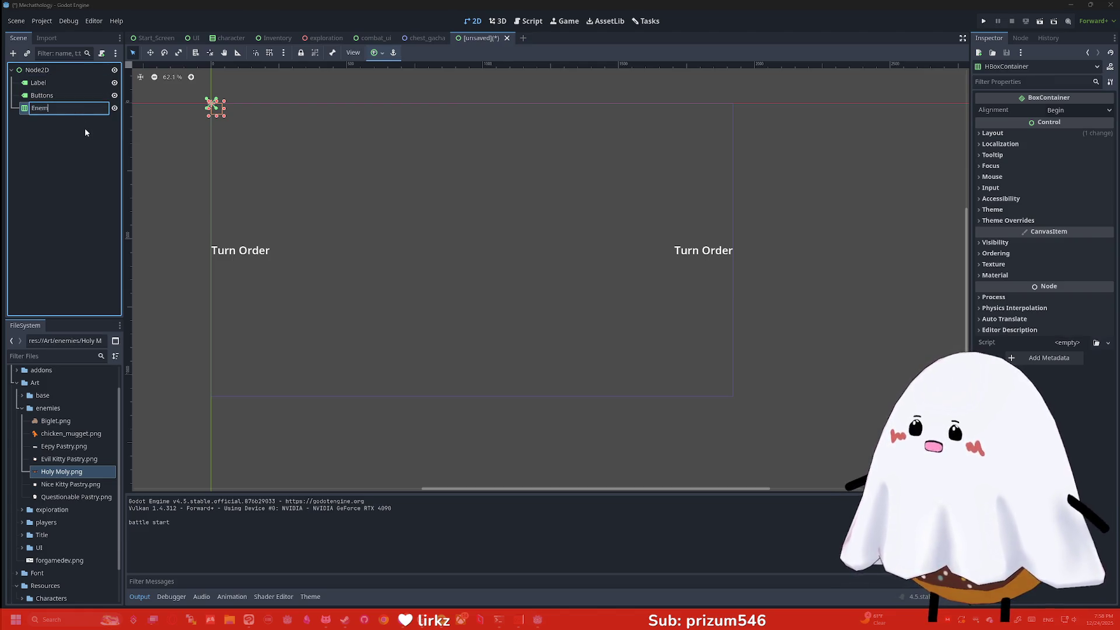
pyautogui.press('BackSpace')
pyautogui.press('BackSpace')
pyautogui.write('en')
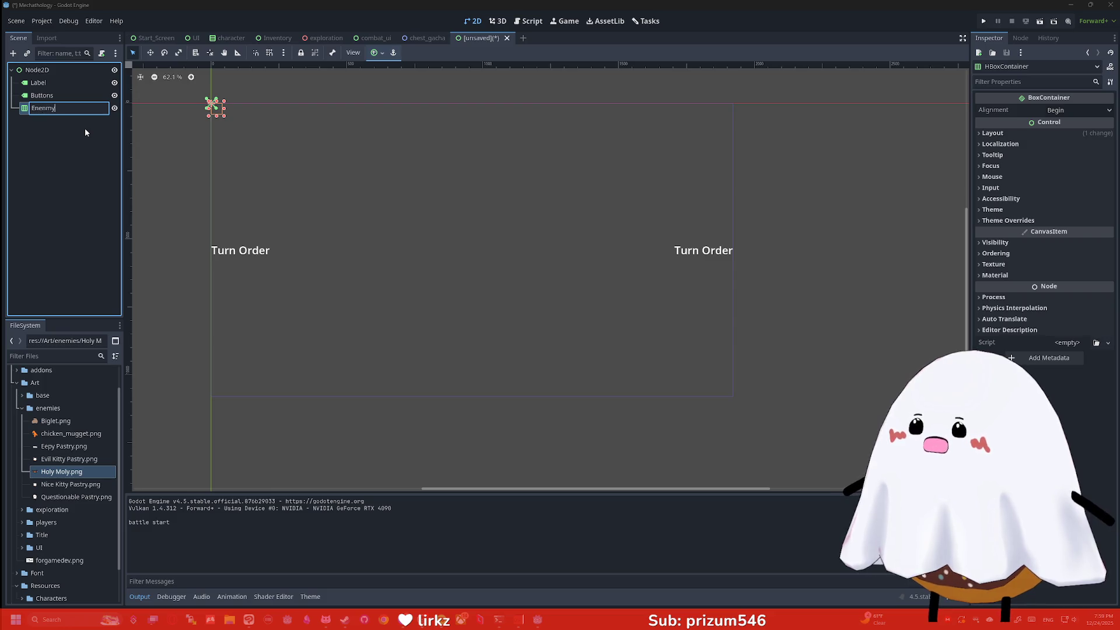
pyautogui.write('my')
pyautogui.write('tainer')
pyautogui.press('Return')
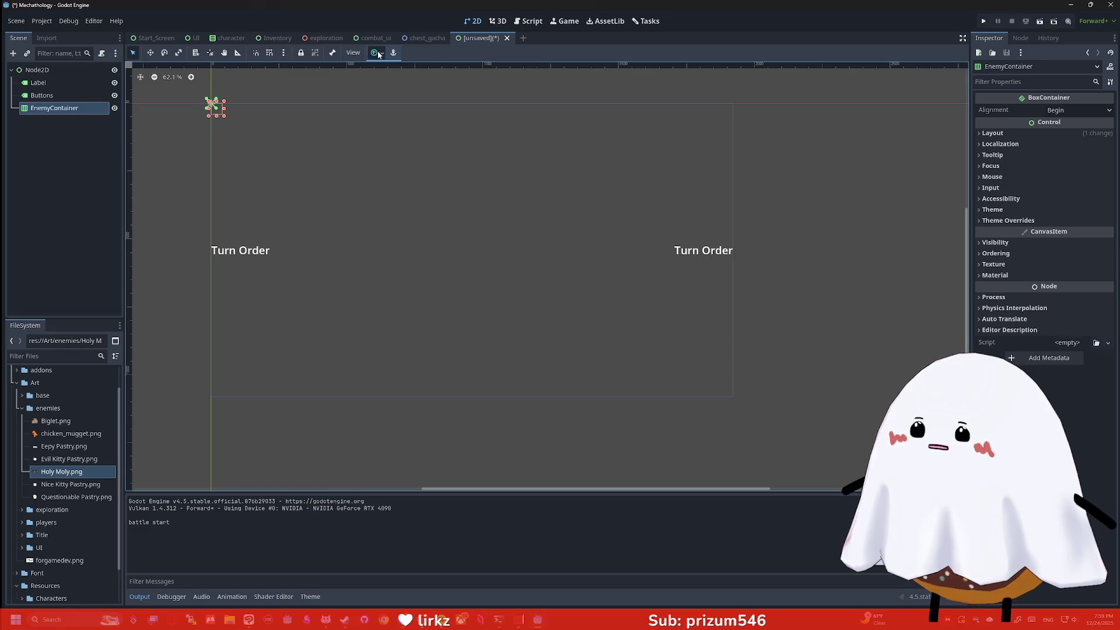
# Step: Anchor EnemyContainer to Center Top
pyautogui.click(376, 53)
pyautogui.click(395, 86)
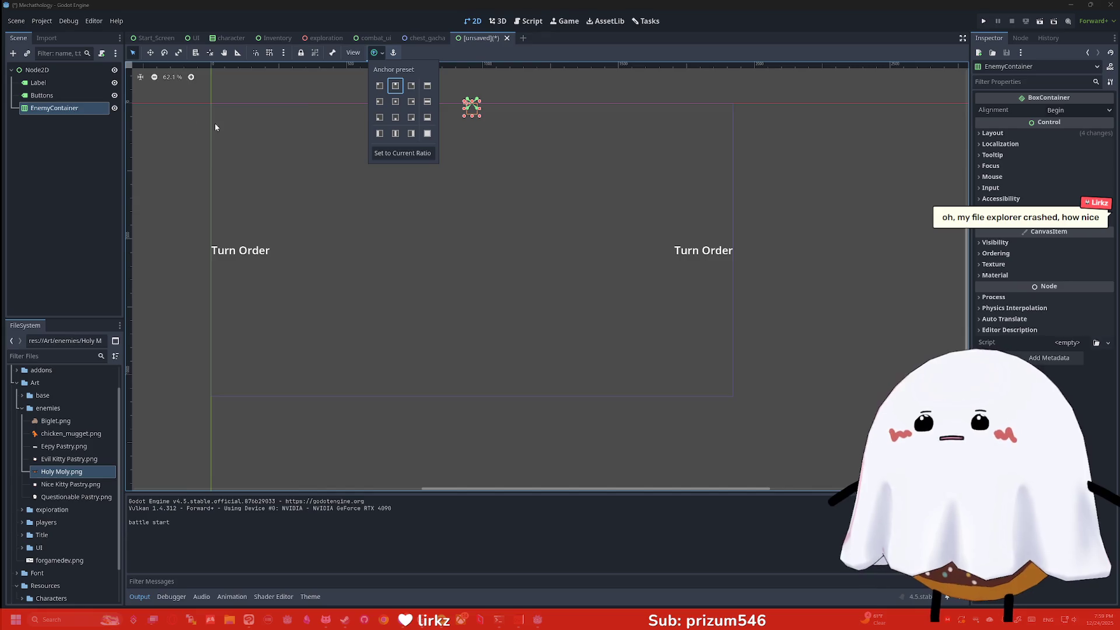
pyautogui.click(76, 118)
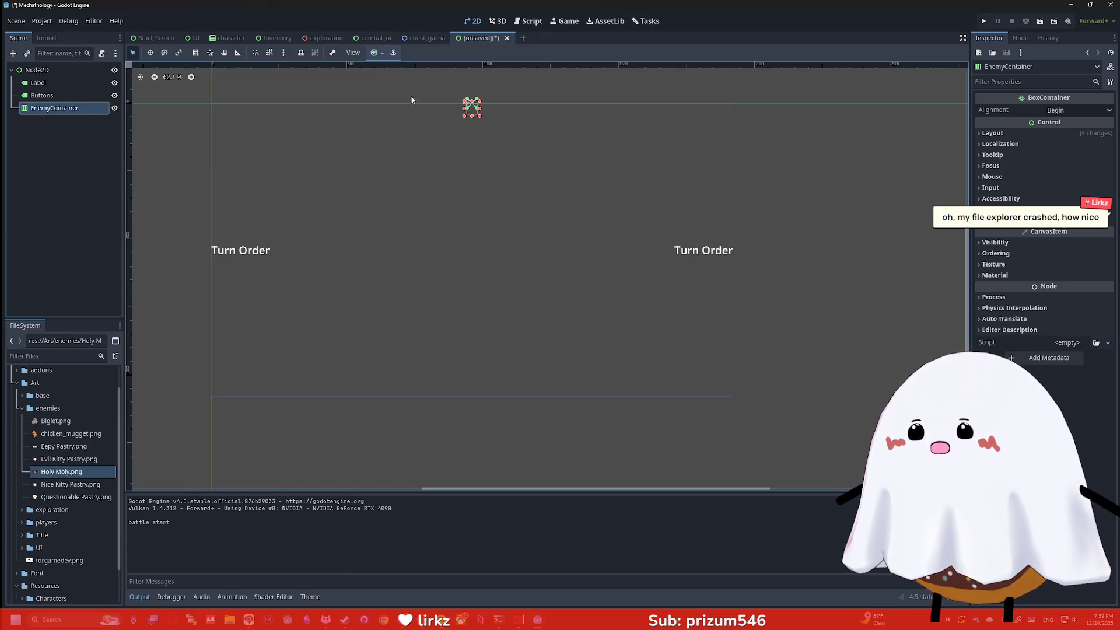
pyautogui.hotkey('ctrl', 'a')
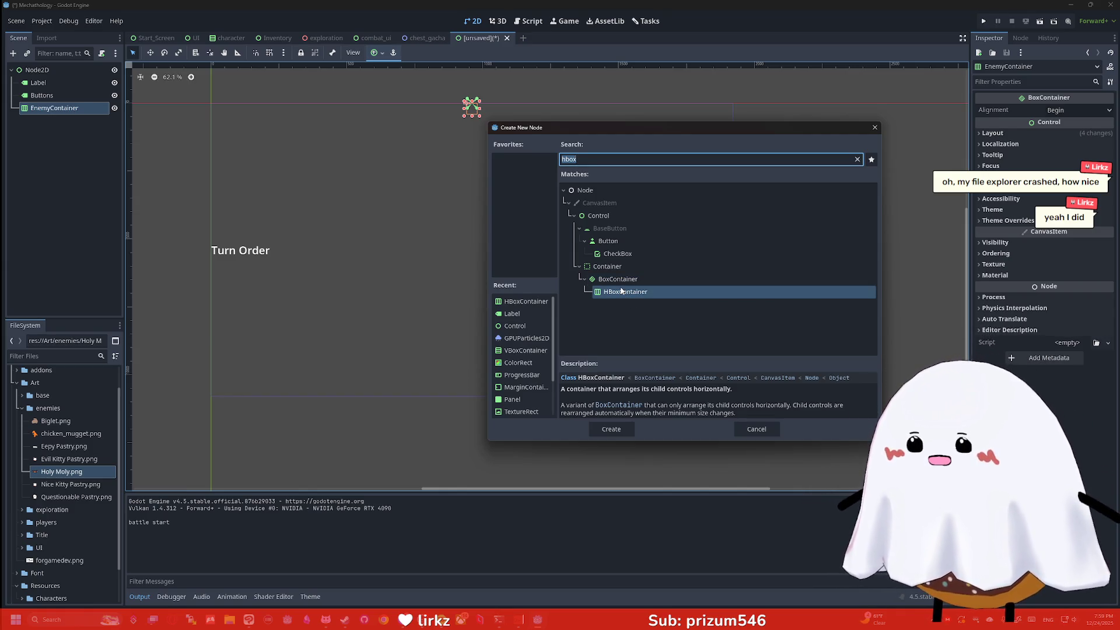
# Step: Add a VBoxContainer as a child of EnemyContainer
pyautogui.write('vbox')
pyautogui.press('Return')
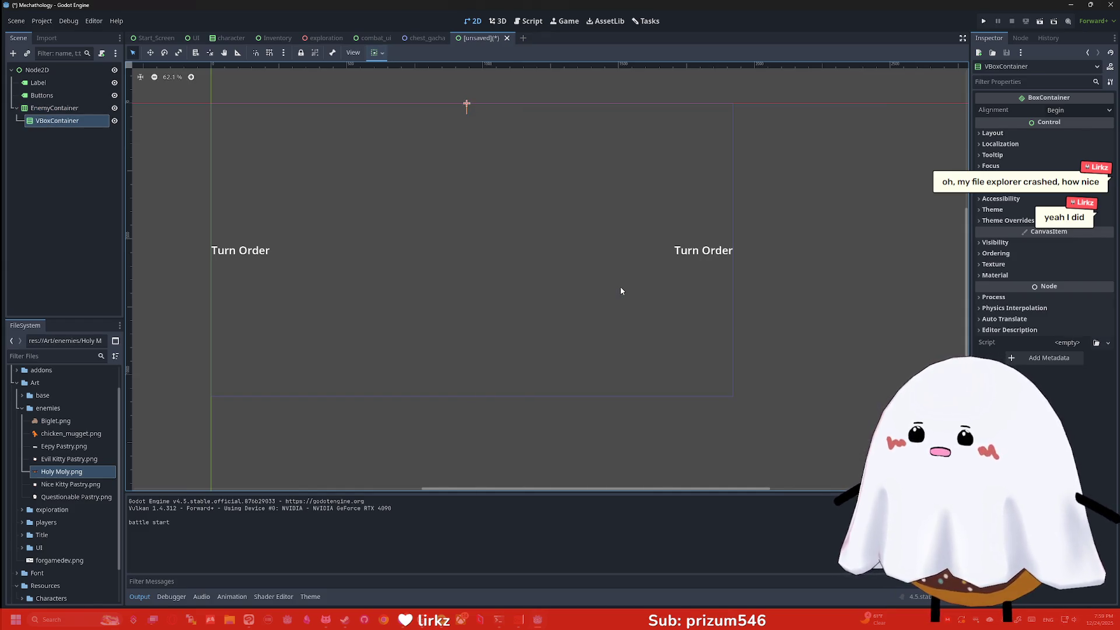
pyautogui.moveTo(55, 108); pyautogui.dragTo(64, 123)
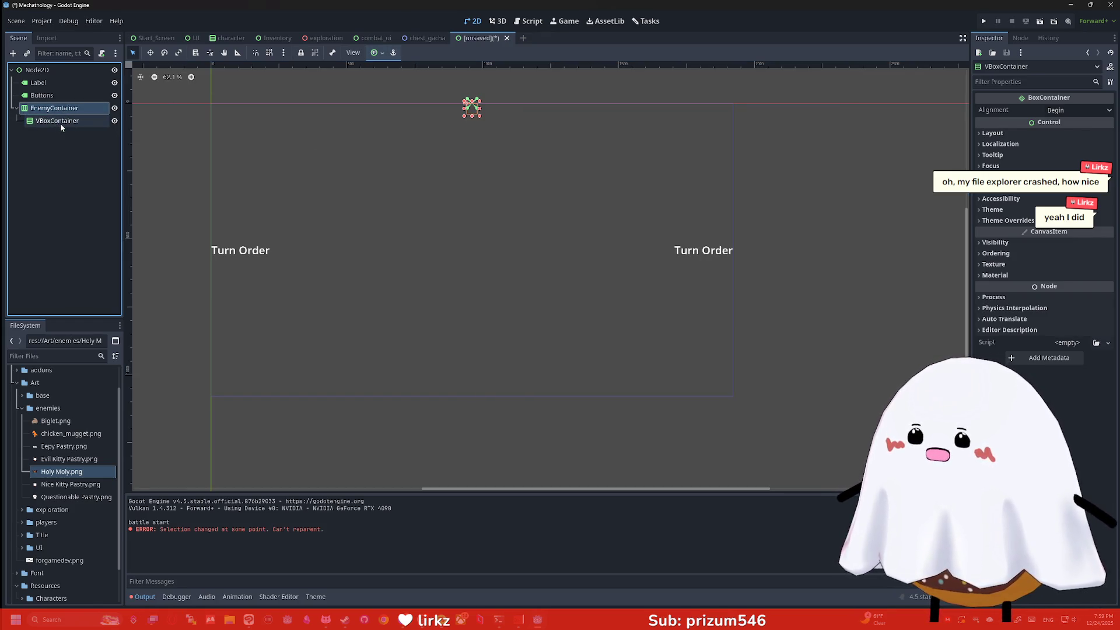
pyautogui.click(63, 121)
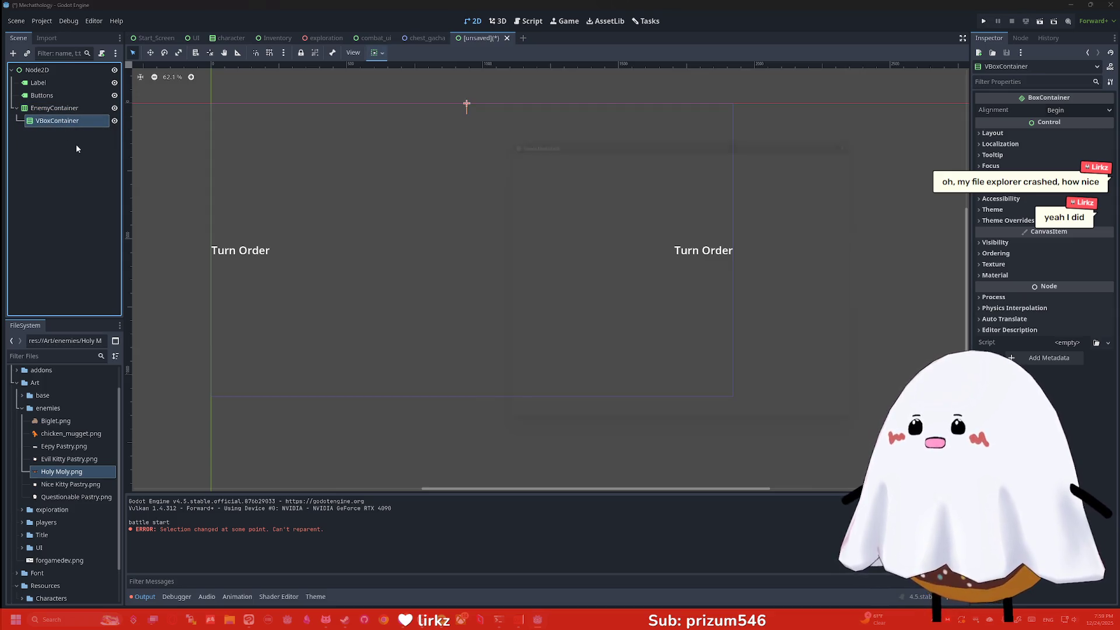
# Step: Add an HBoxContainer under the VBoxContainer, with a second HBoxContainer nested inside it
pyautogui.hotkey('ctrl', 'a')
pyautogui.write('hbox')
pyautogui.press('Return')
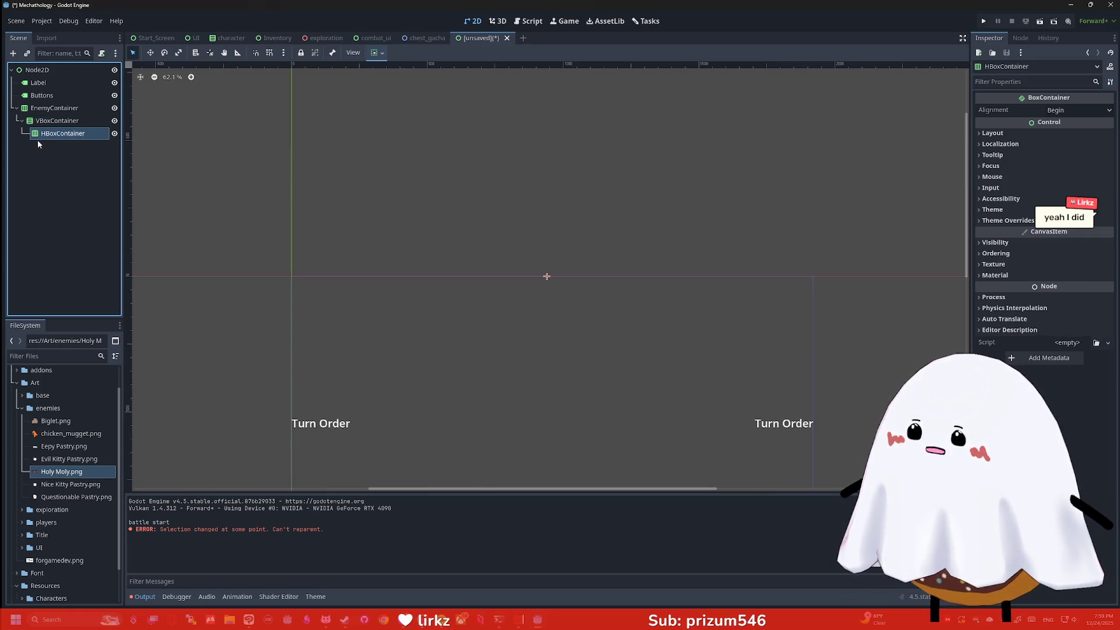
pyautogui.hotkey('ctrl', 'a')
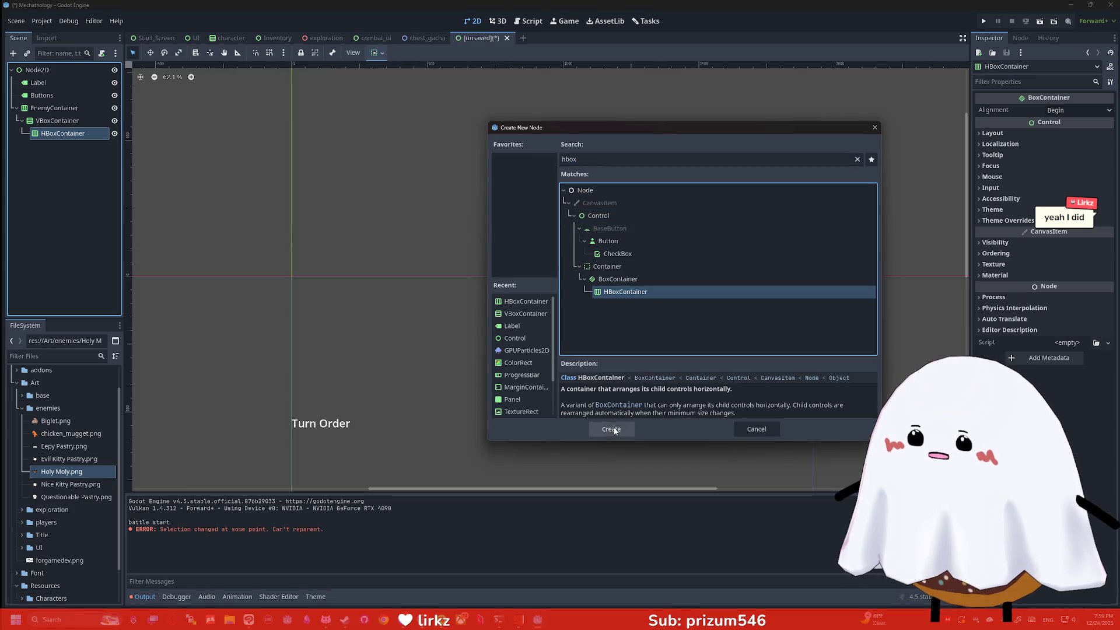
pyautogui.click(612, 429)
pyautogui.scroll(-2, 570, 278)
pyautogui.scroll(4, 586, 286)
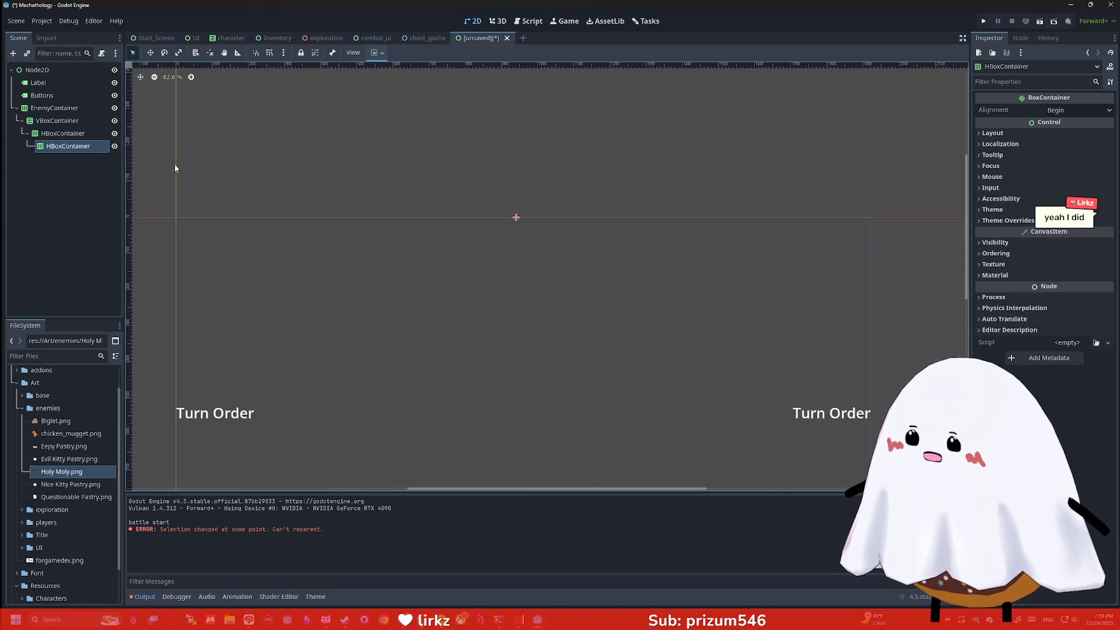
pyautogui.click(70, 123)
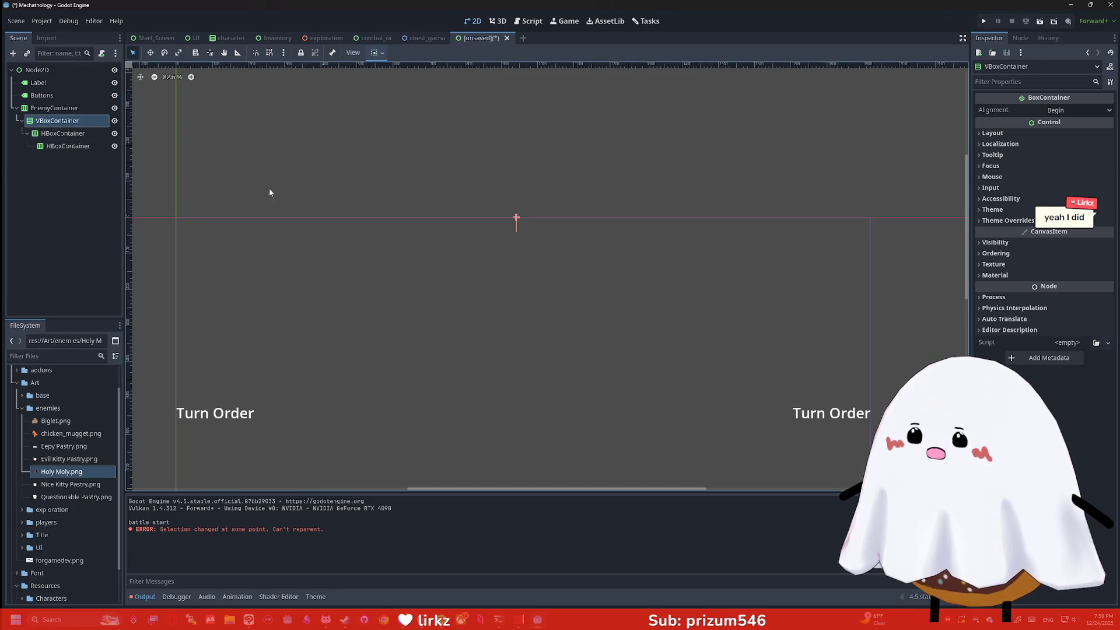
pyautogui.scroll(5, 454, 222)
pyautogui.click(78, 110)
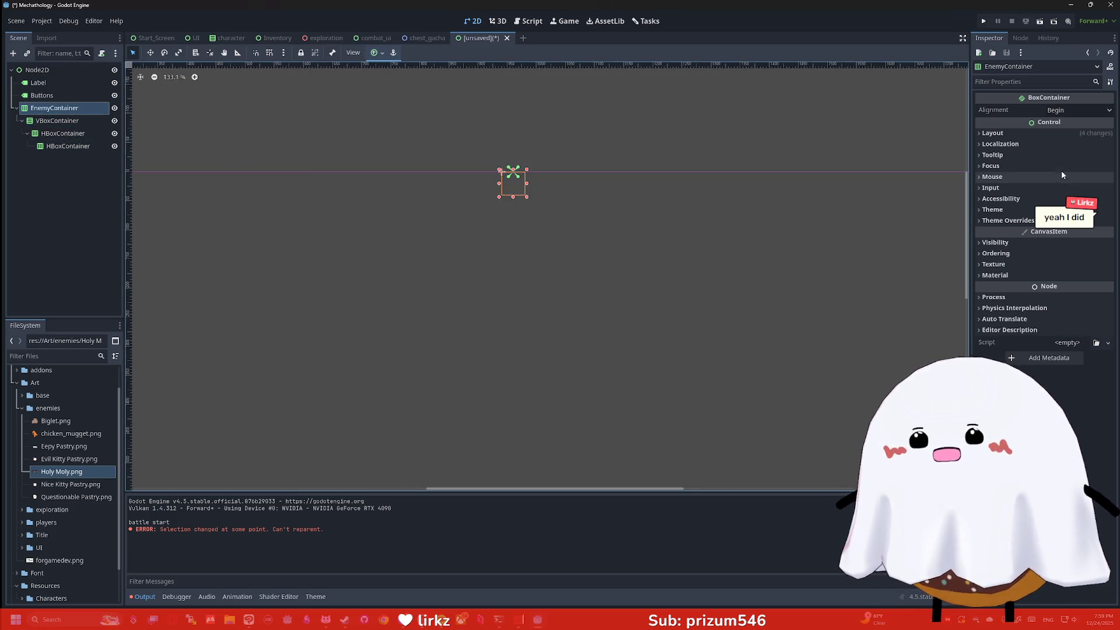
# Step: Select EnemyContainer, widen it to the right and make it taller
pyautogui.click(150, 53)
pyautogui.click(133, 53)
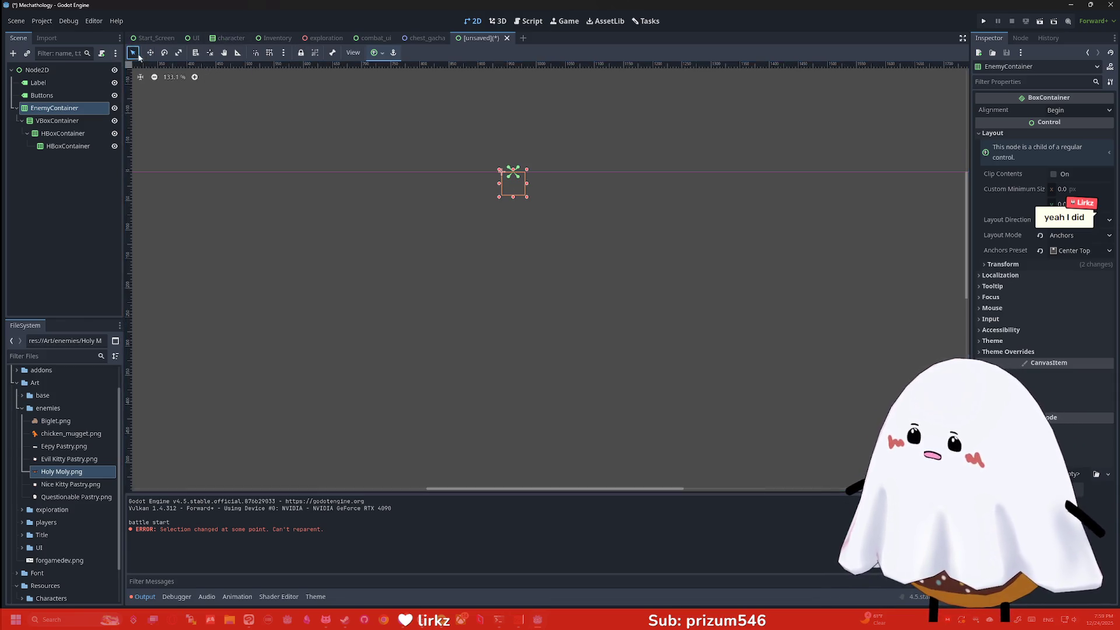
pyautogui.moveTo(537, 196); pyautogui.dragTo(602, 275)
pyautogui.rightClick(603, 275)
pyautogui.scroll(-5, 593, 272)
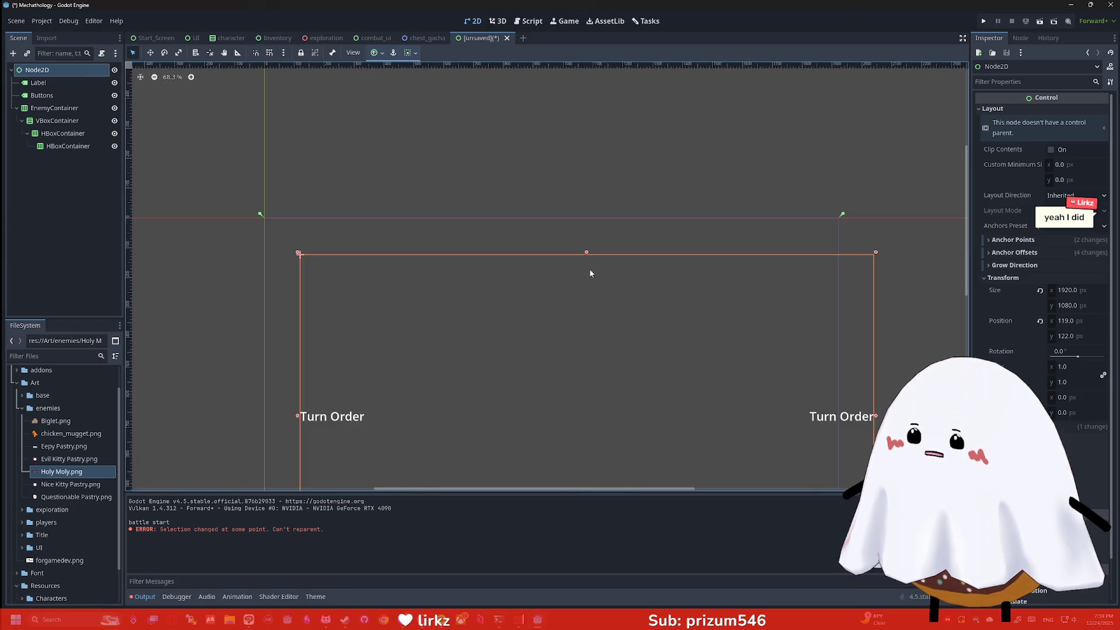
pyautogui.click(47, 109)
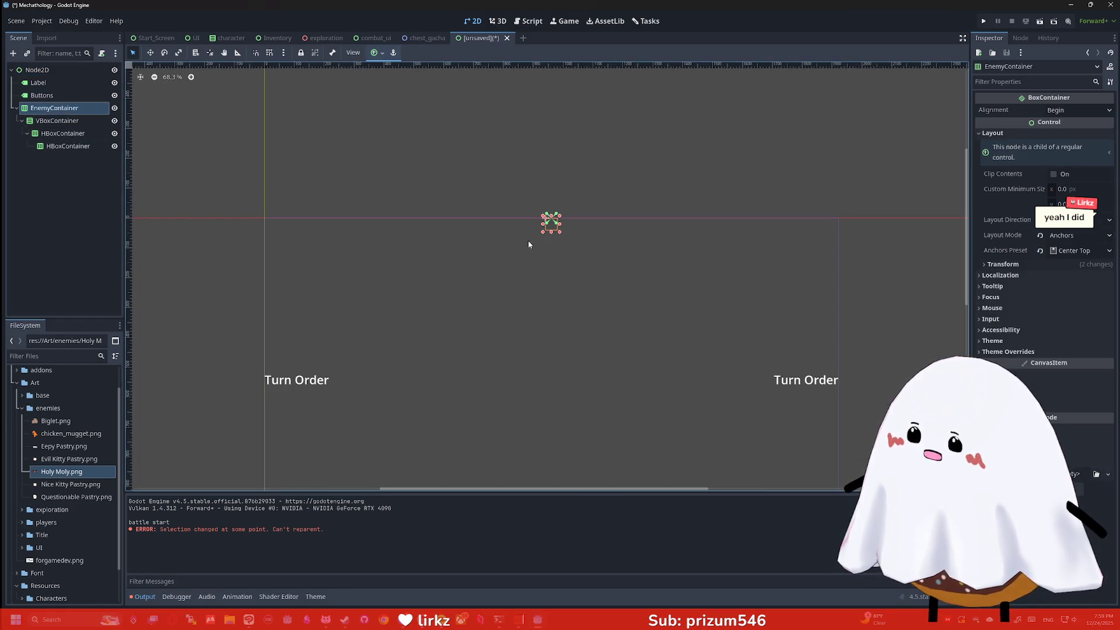
pyautogui.moveTo(560, 228); pyautogui.dragTo(715, 227)
pyautogui.moveTo(574, 241); pyautogui.dragTo(577, 395)
# Step: Stretch EnemyContainer further left, right and down across the upper canvas
pyautogui.scroll(-1, 701, 396)
pyautogui.scroll(5, 700, 409)
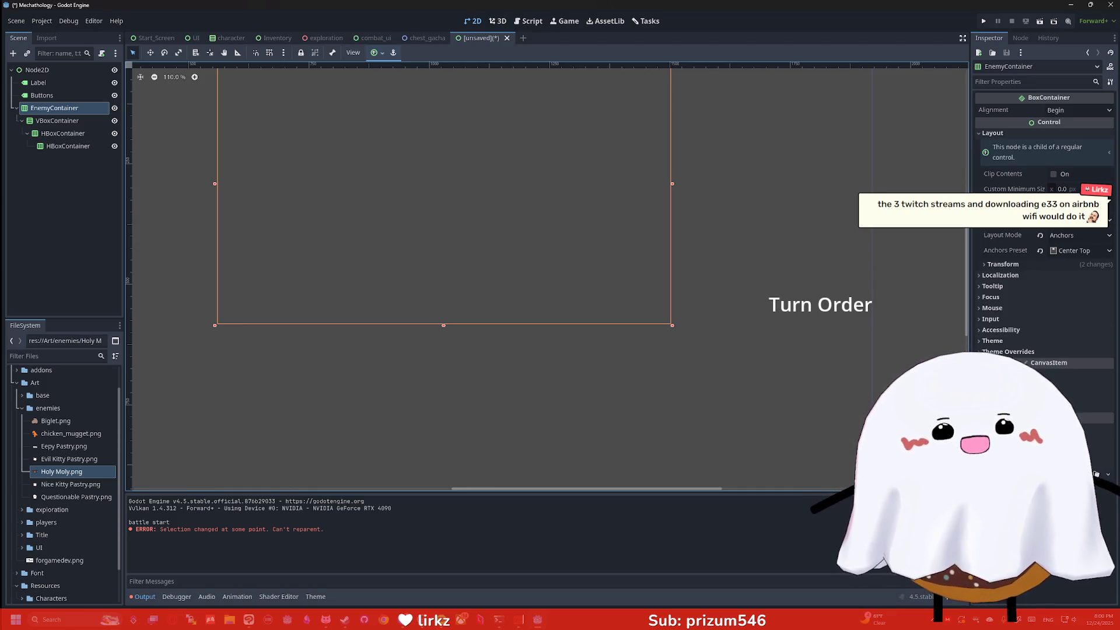
pyautogui.click(622, 344)
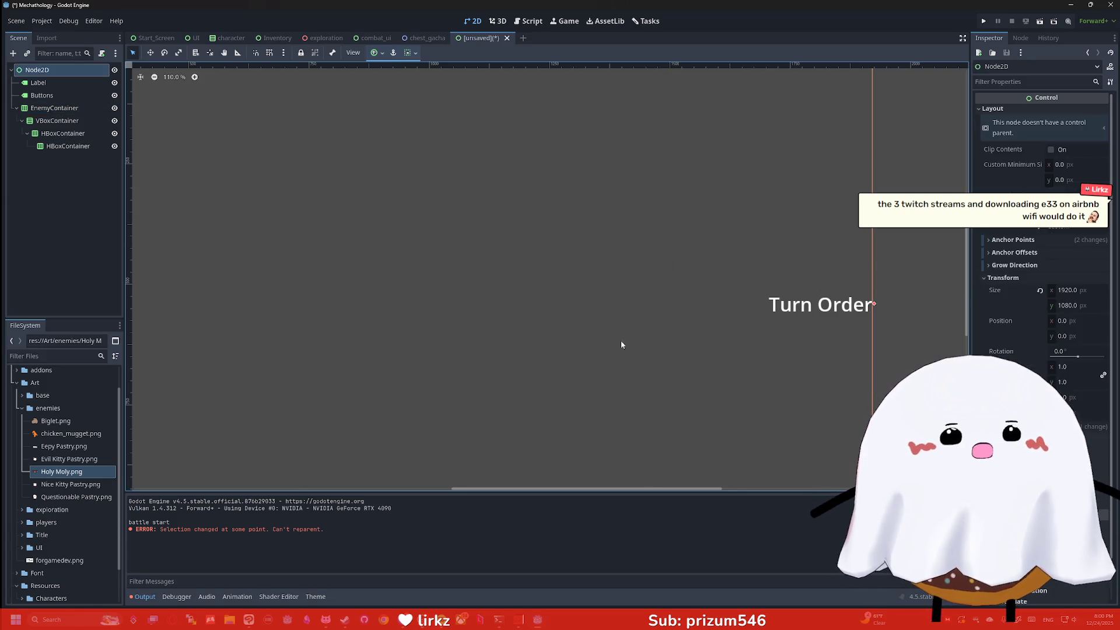
pyautogui.scroll(-3, 581, 285)
pyautogui.click(500, 197)
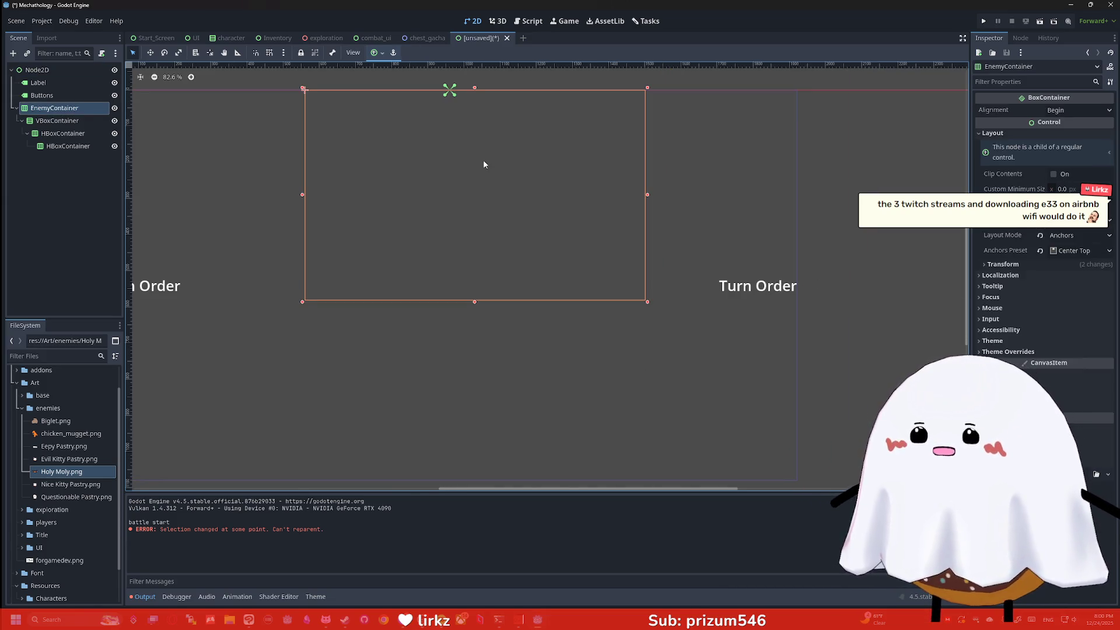
pyautogui.scroll(-2, 434, 192)
pyautogui.moveTo(326, 284); pyautogui.dragTo(284, 333)
pyautogui.moveTo(613, 334); pyautogui.dragTo(631, 339)
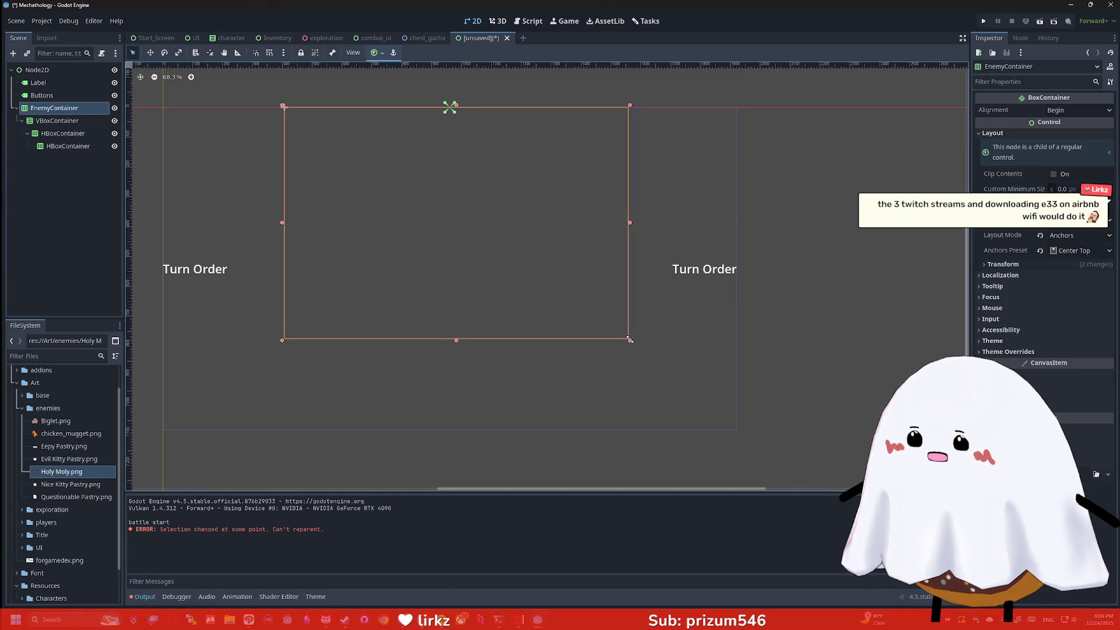
pyautogui.moveTo(629, 226); pyautogui.dragTo(740, 225)
pyautogui.moveTo(282, 223); pyautogui.dragTo(162, 223)
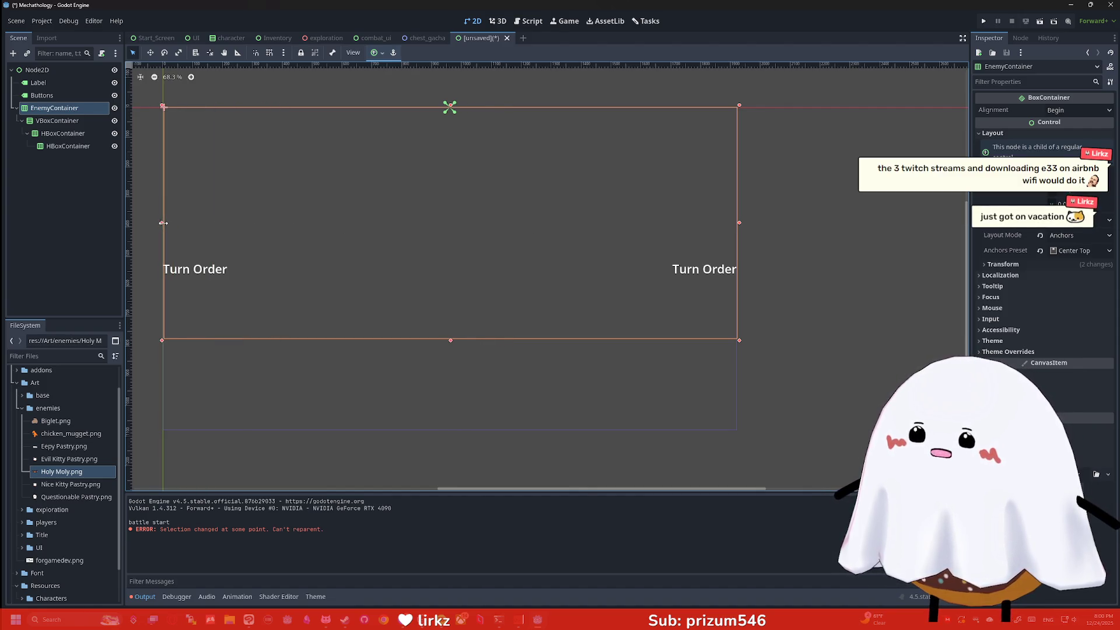
# Step: Check that EnemyContainer's anchor preset is still Center Top
pyautogui.click(381, 53)
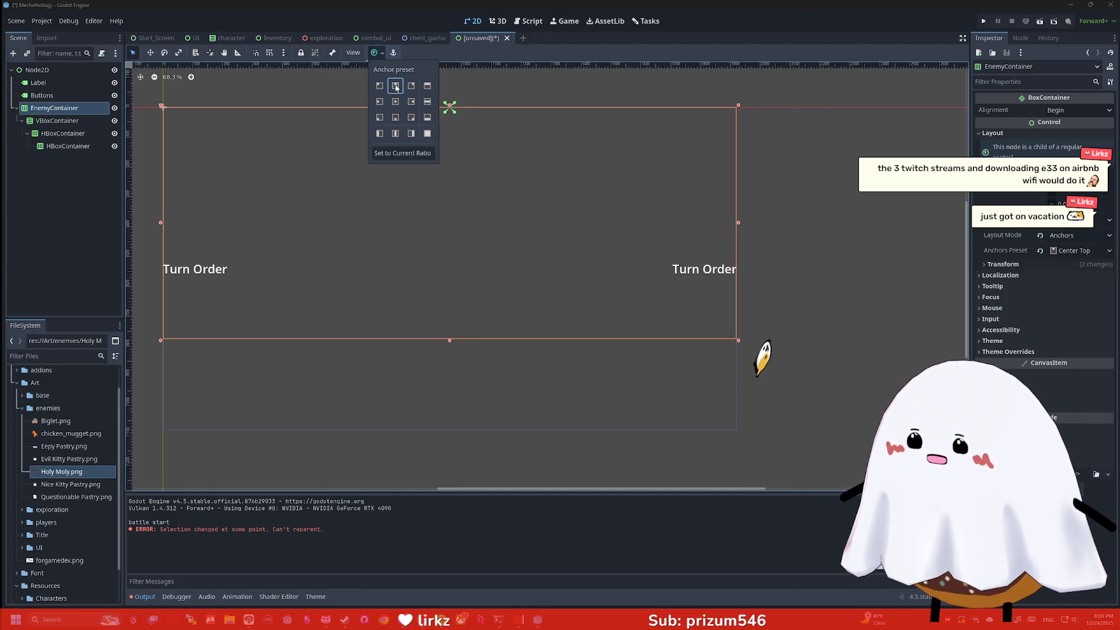
pyautogui.click(796, 166)
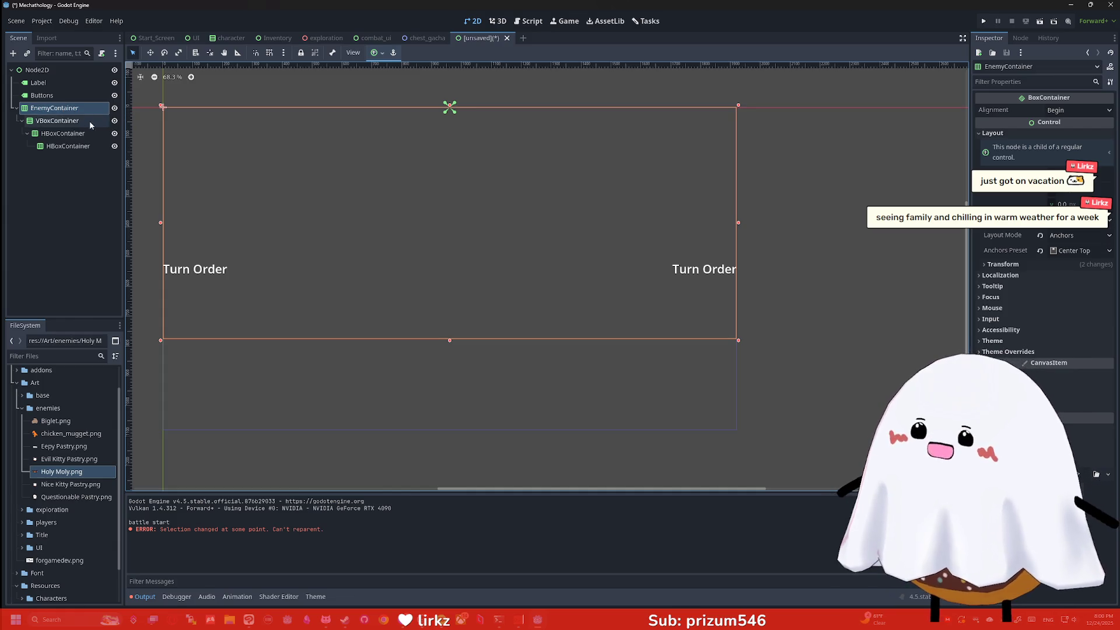
pyautogui.click(57, 122)
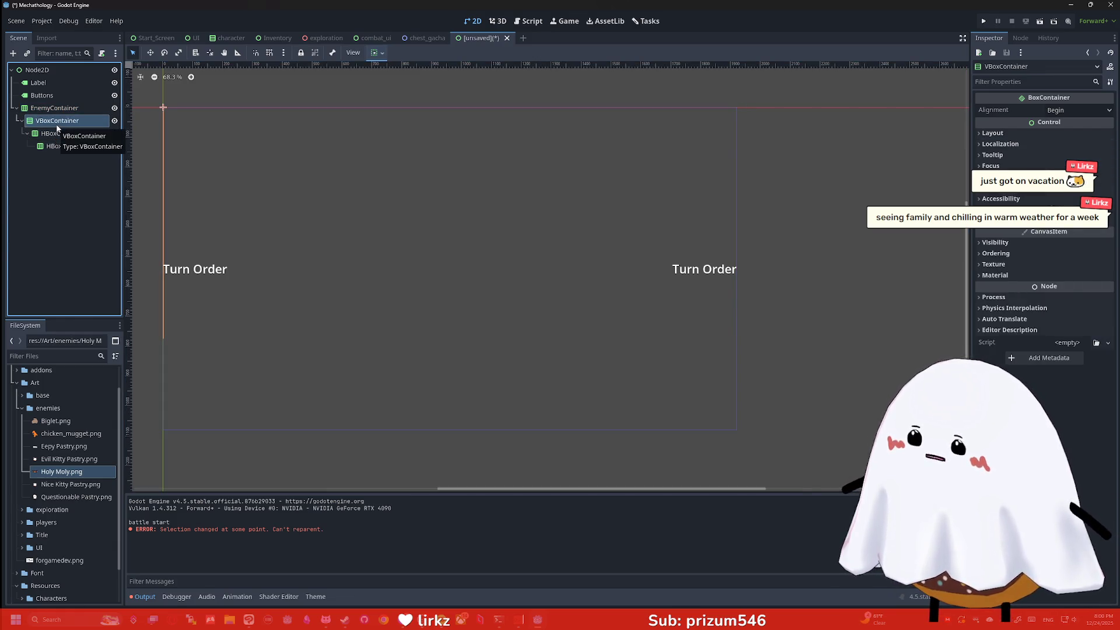
# Step: Set the VBoxContainer's horizontal sizing to Fill with Expand so it spans the width
pyautogui.click(62, 133)
pyautogui.click(66, 146)
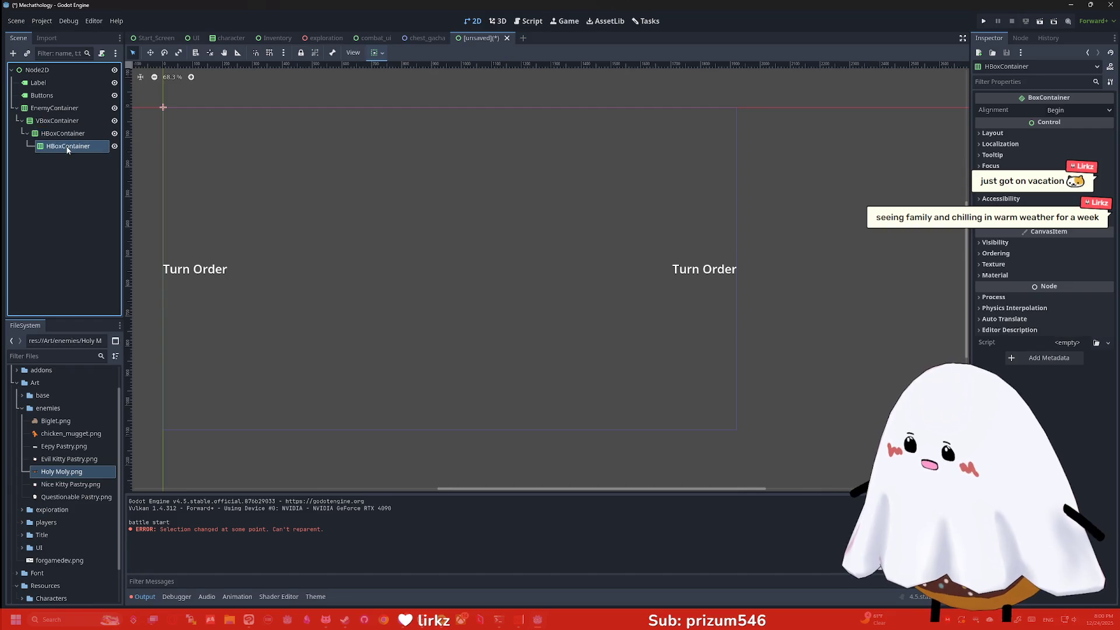
pyautogui.click(58, 108)
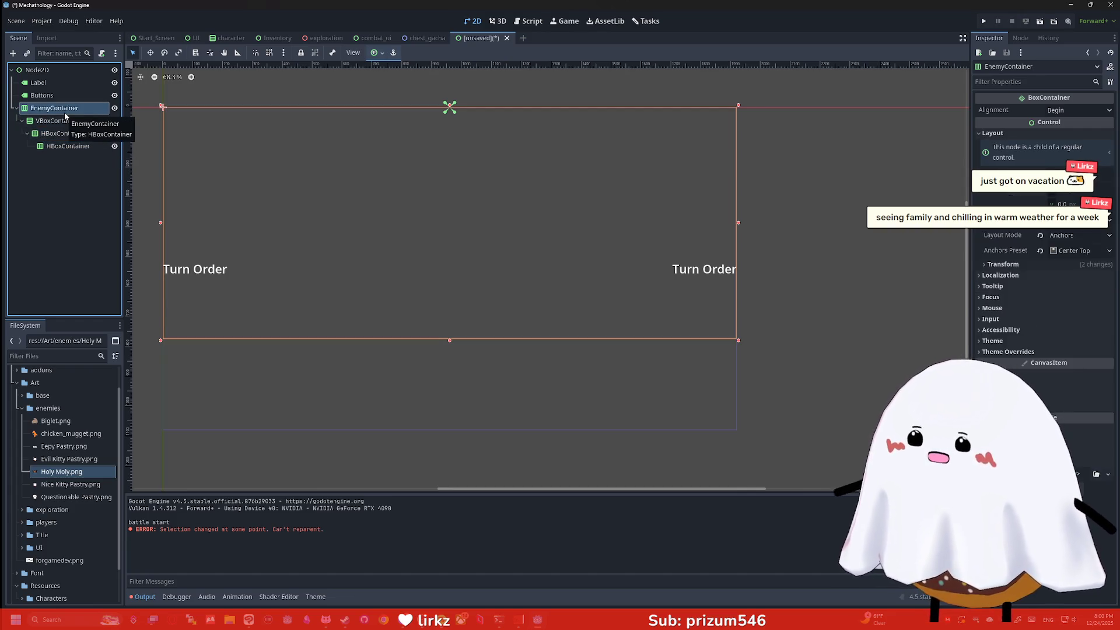
pyautogui.click(58, 121)
pyautogui.click(377, 52)
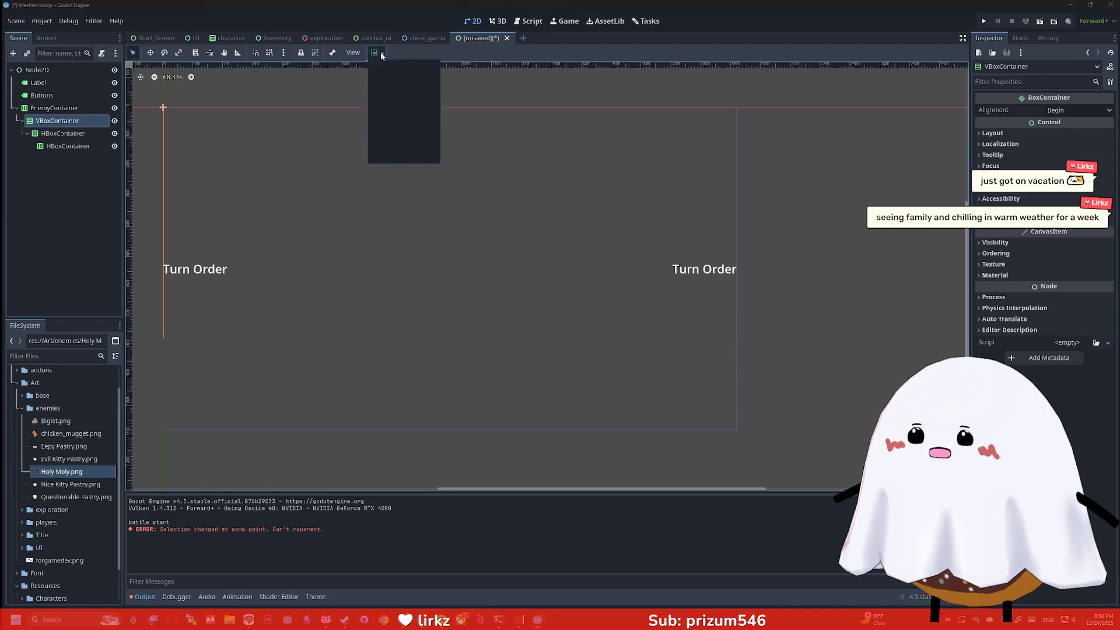
pyautogui.click(397, 86)
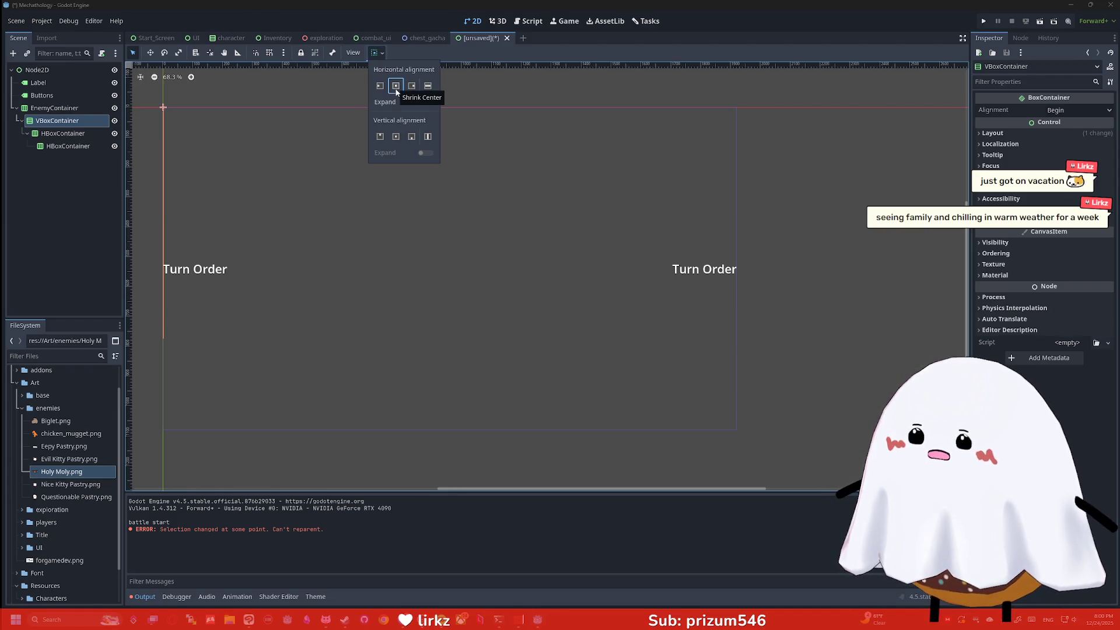
pyautogui.click(424, 105)
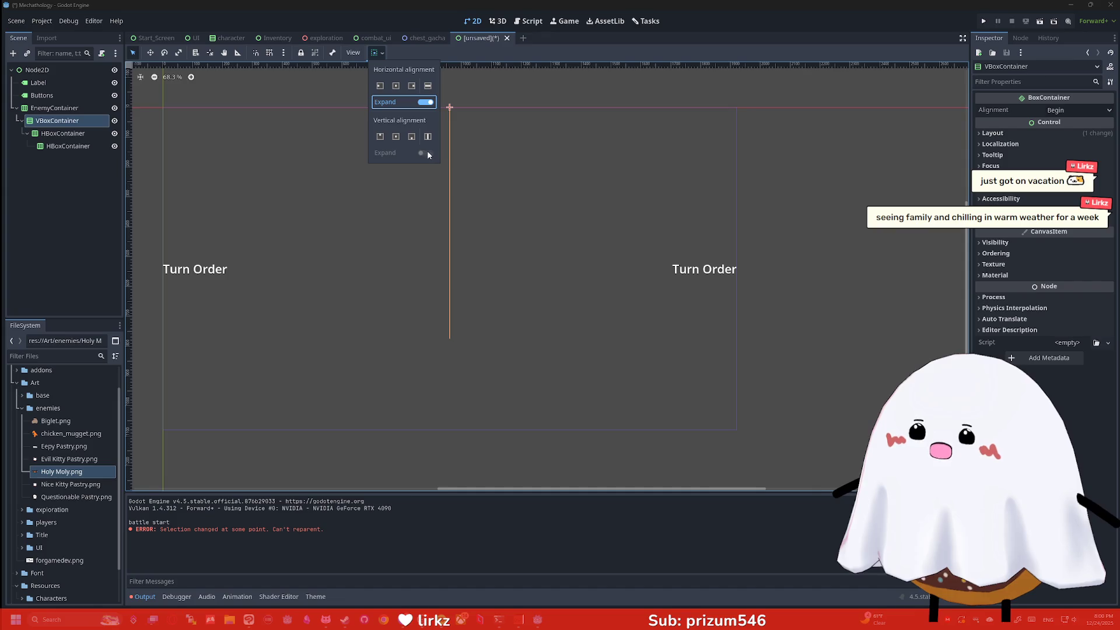
pyautogui.click(43, 125)
# Step: Toggle vertical fill on the outer HBoxContainer and make the inner HBoxContainer fill horizontally
pyautogui.click(53, 132)
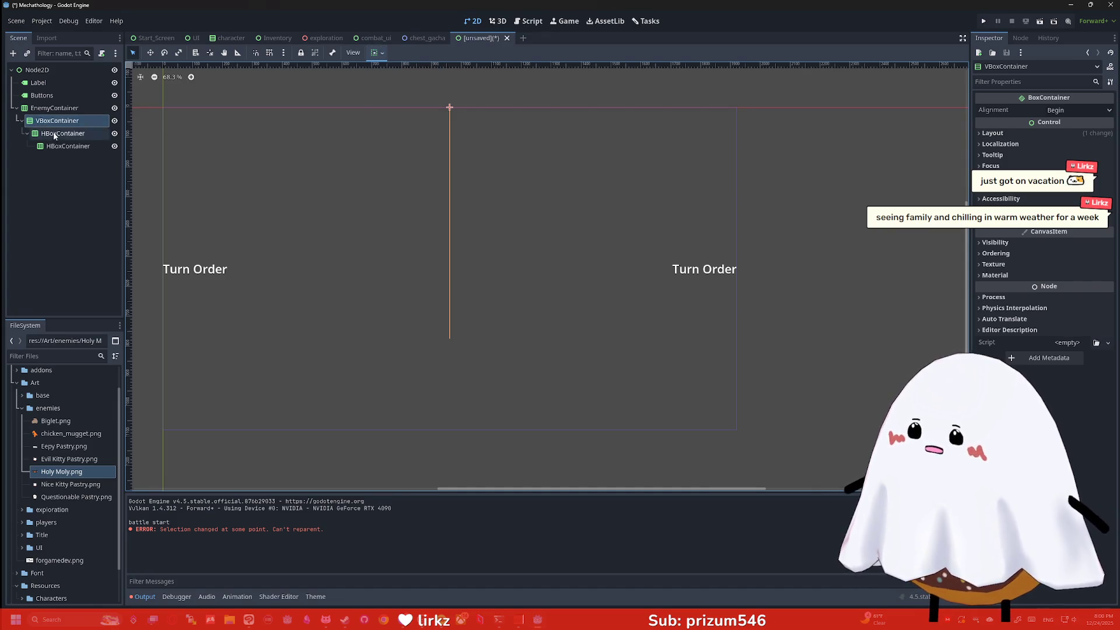
pyautogui.click(379, 53)
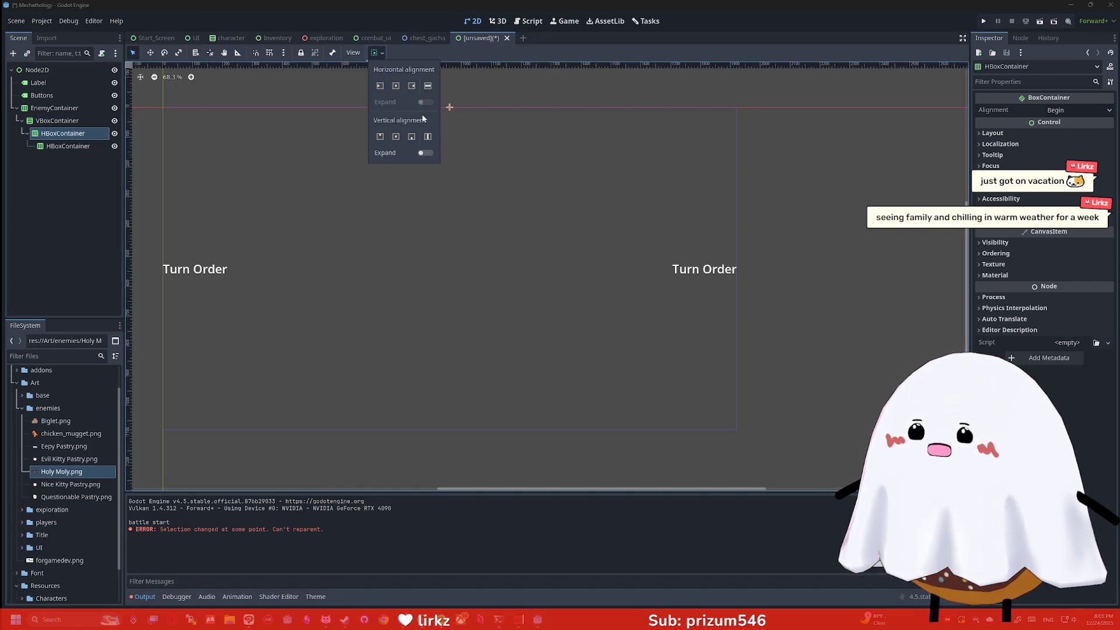
pyautogui.click(426, 154)
pyautogui.click(79, 148)
pyautogui.click(377, 52)
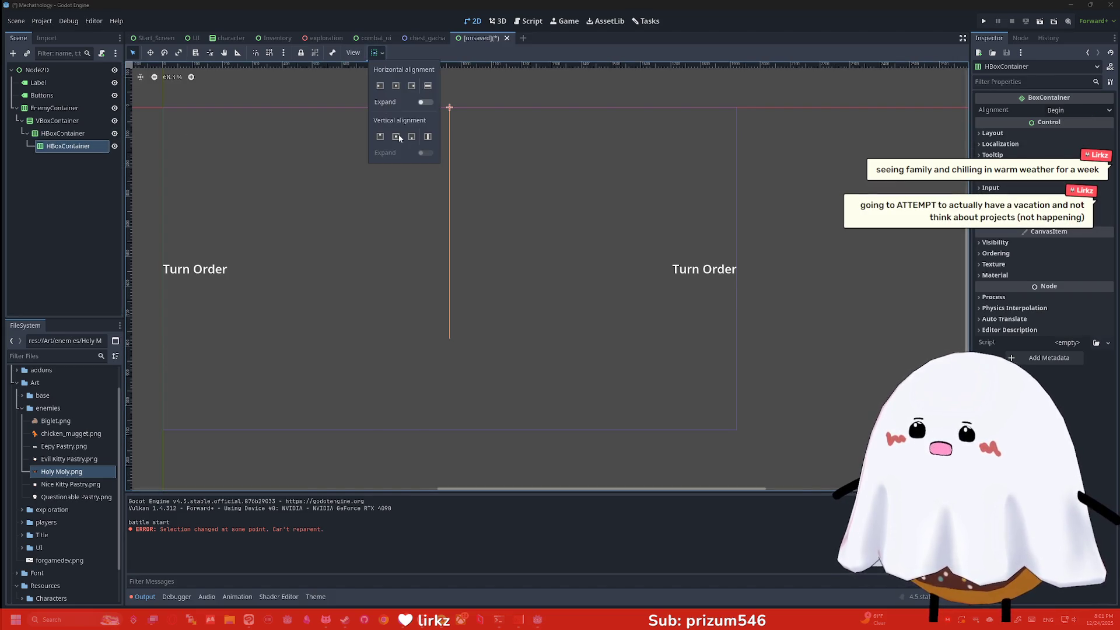
pyautogui.click(425, 103)
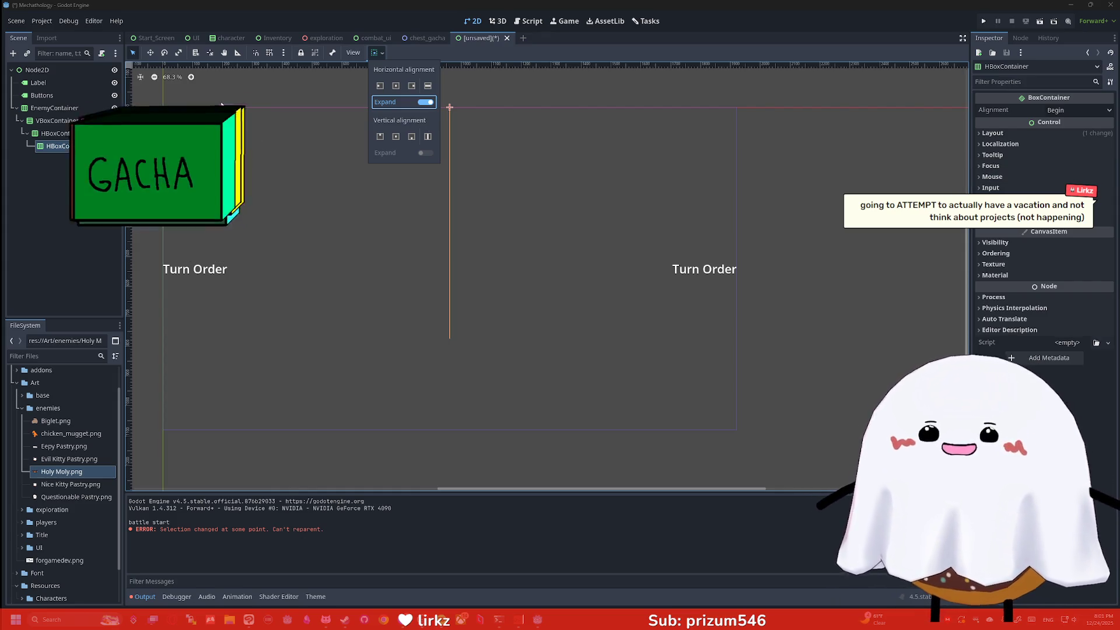
# Step: Review the container settings, then bring up Create New Node under the outer HBoxContainer
pyautogui.click(64, 121)
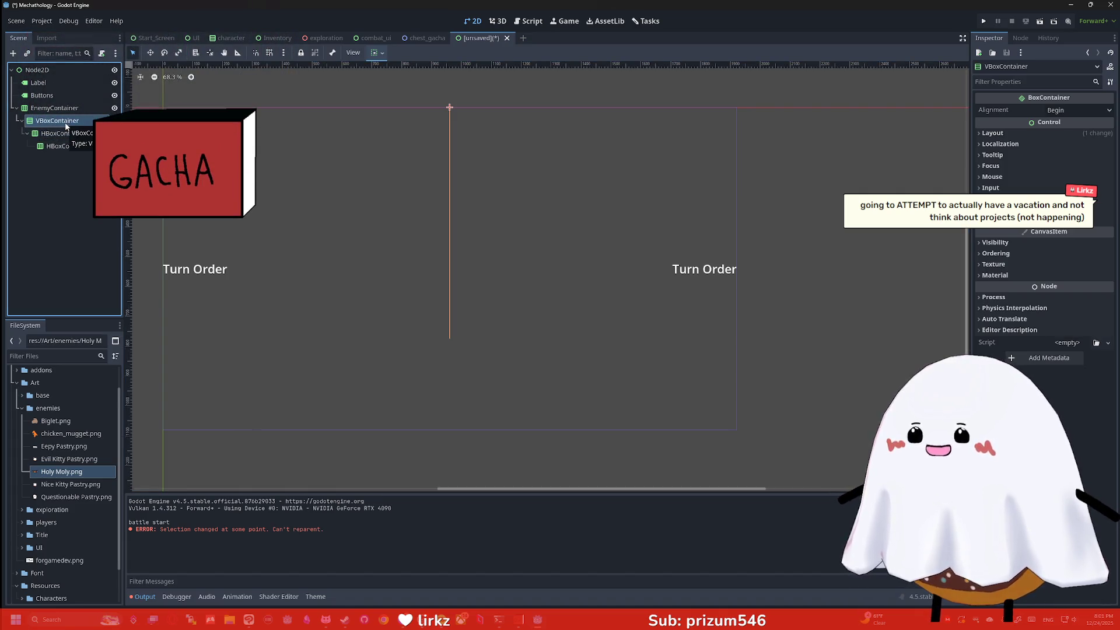
pyautogui.click(69, 134)
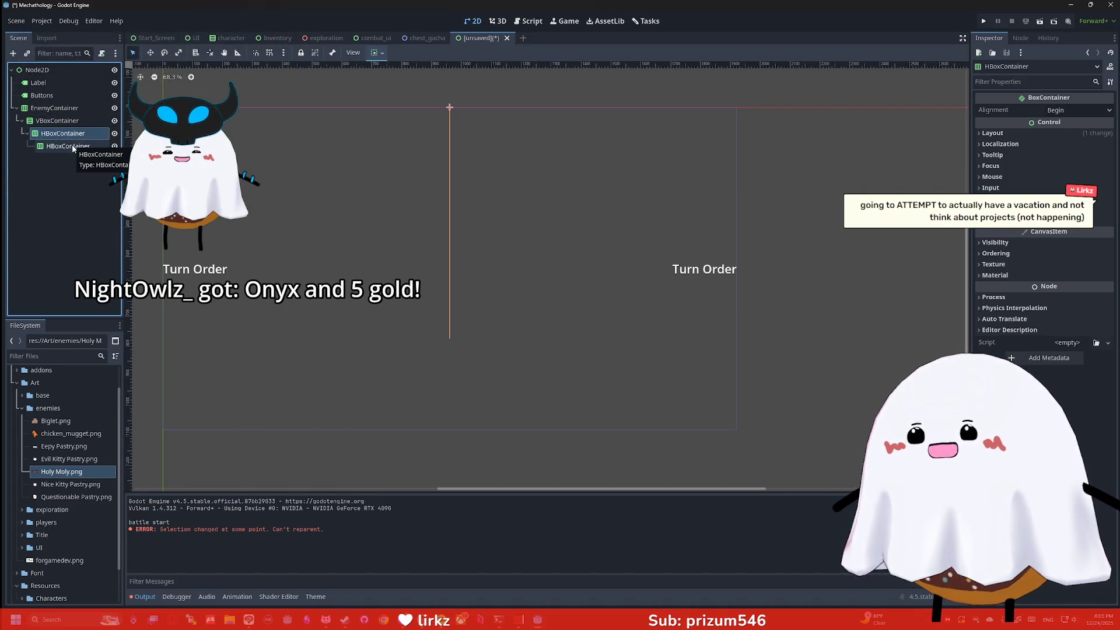
pyautogui.click(73, 147)
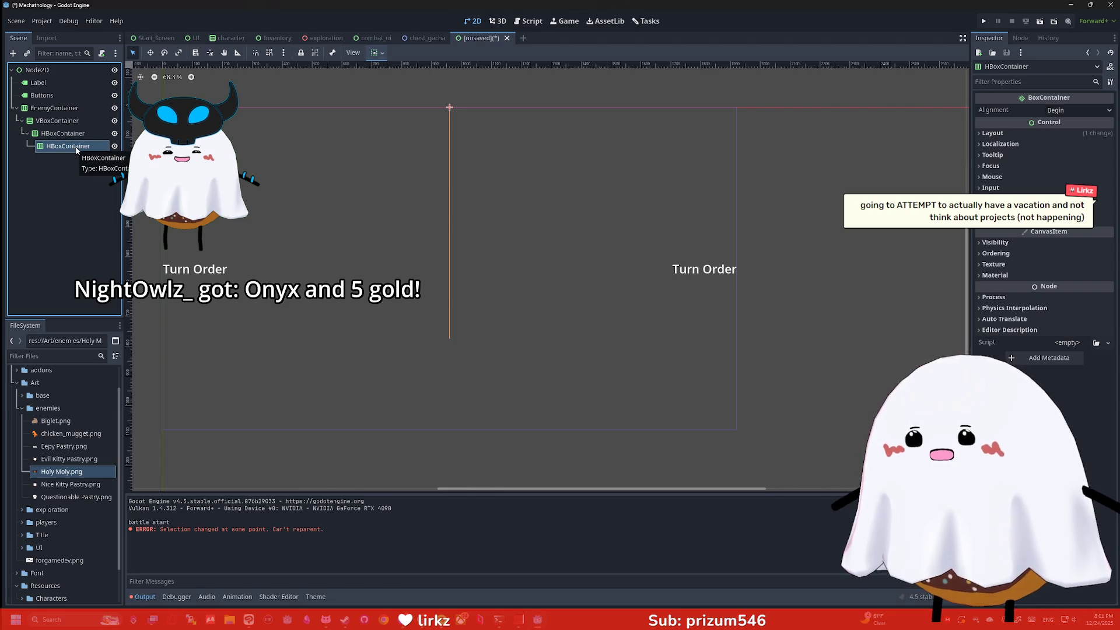
pyautogui.click(72, 136)
pyautogui.hotkey('ctrl', 'a')
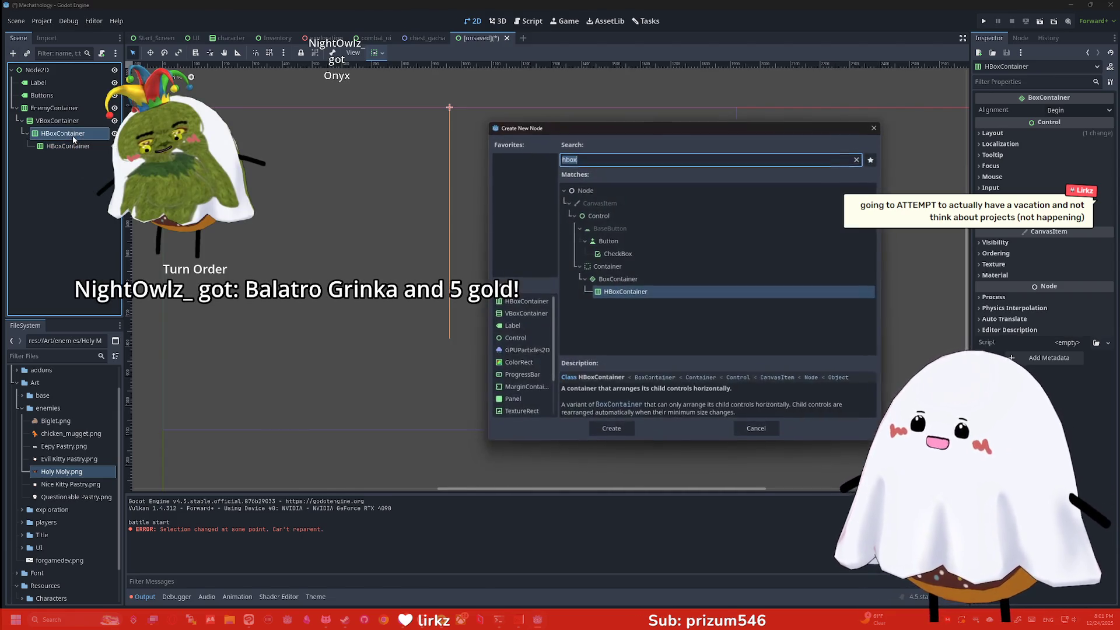
# Step: Add a Label node and set its text to 'Enemy HP:' in the Inspector
pyautogui.write('label')
pyautogui.press('Return')
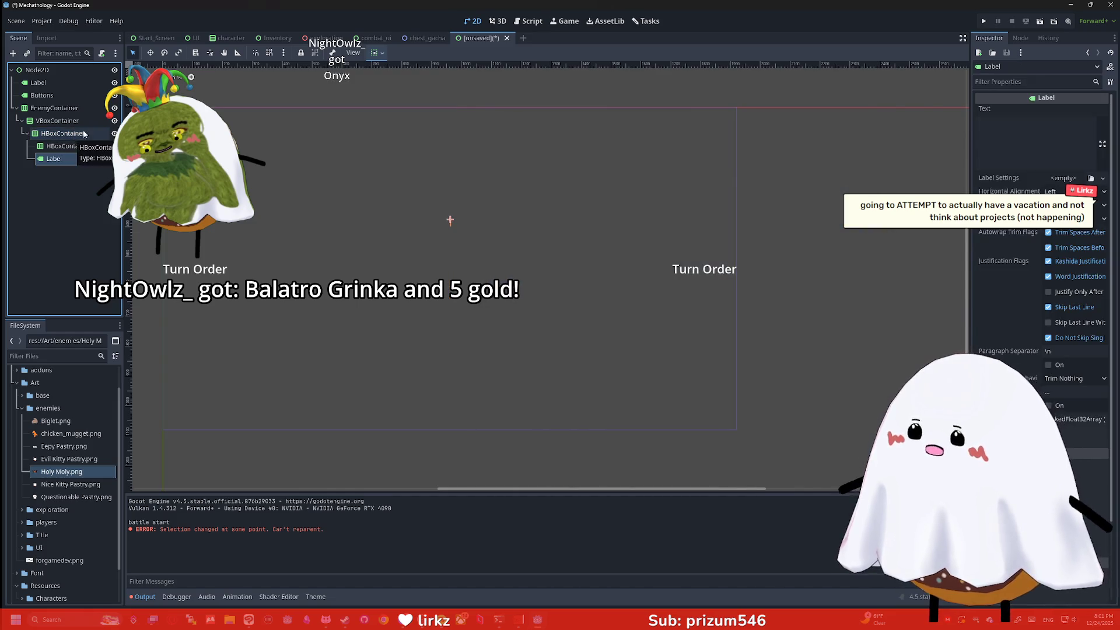
pyautogui.scroll(2, 509, 181)
pyautogui.click(1041, 143)
pyautogui.write('T')
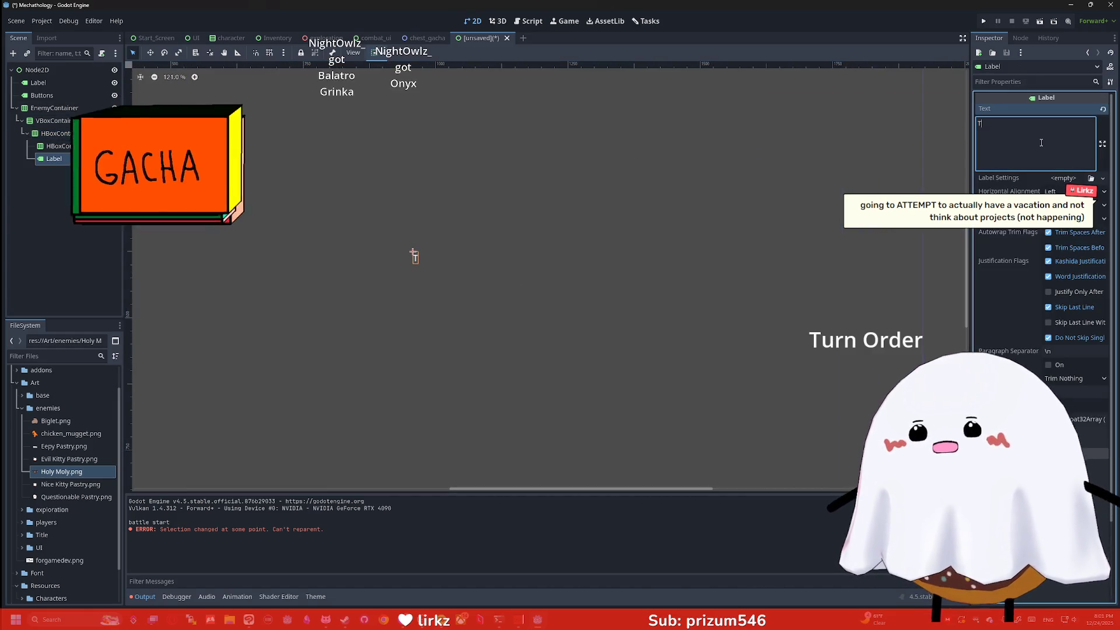
pyautogui.write('est')
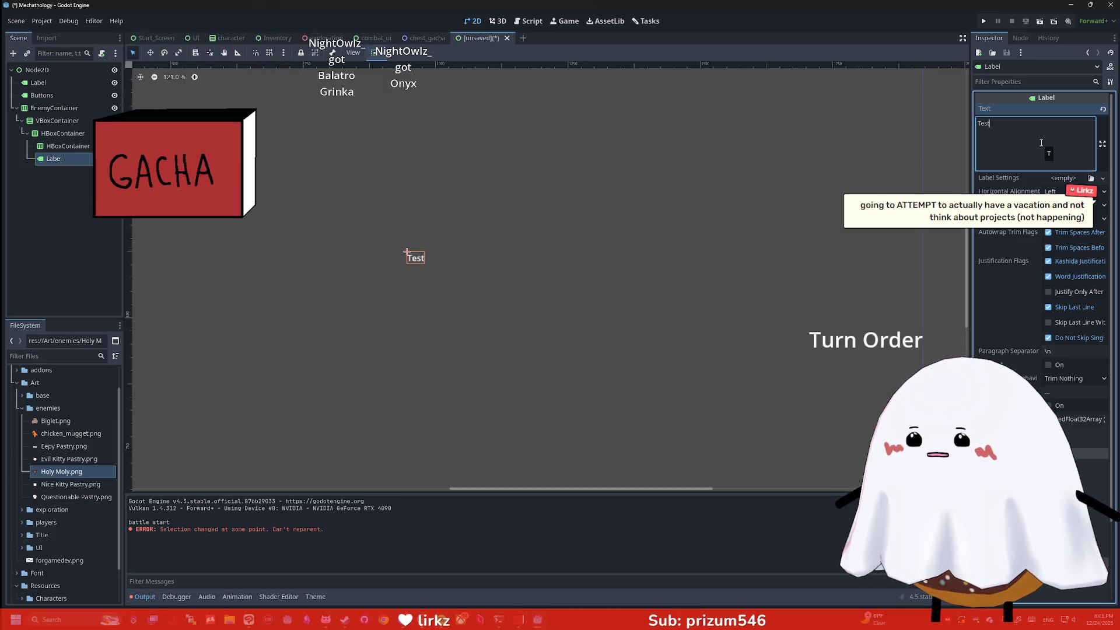
pyautogui.press('BackSpace')
pyautogui.press('BackSpace')
pyautogui.press('BackSpace')
pyautogui.write('Enemy HP:')
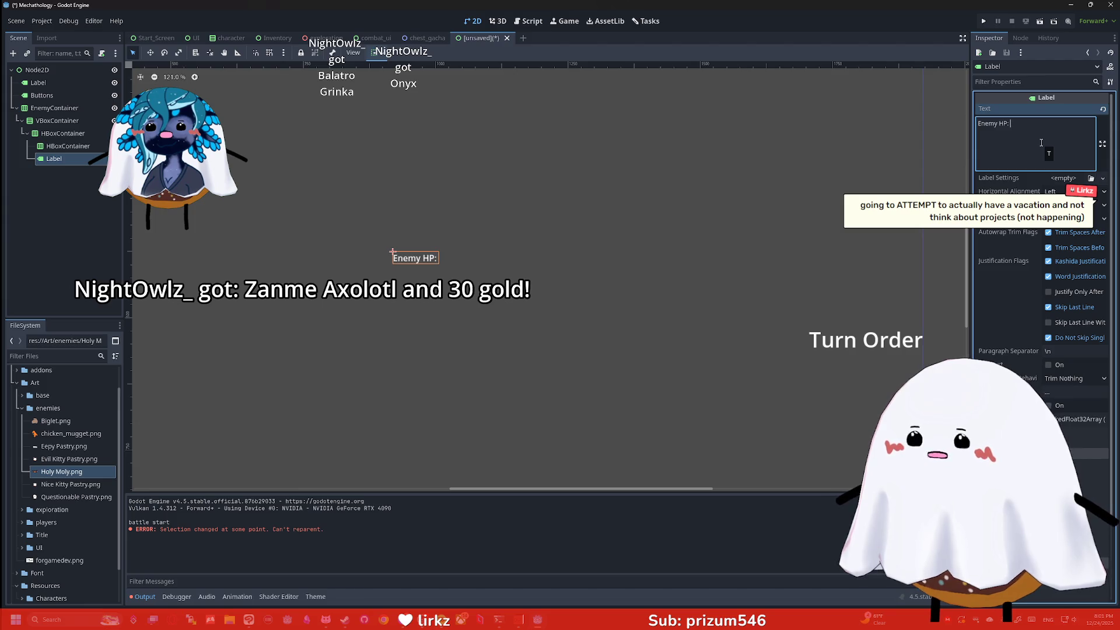
# Step: Rename the new Label node to EnemyHP
pyautogui.click(73, 159)
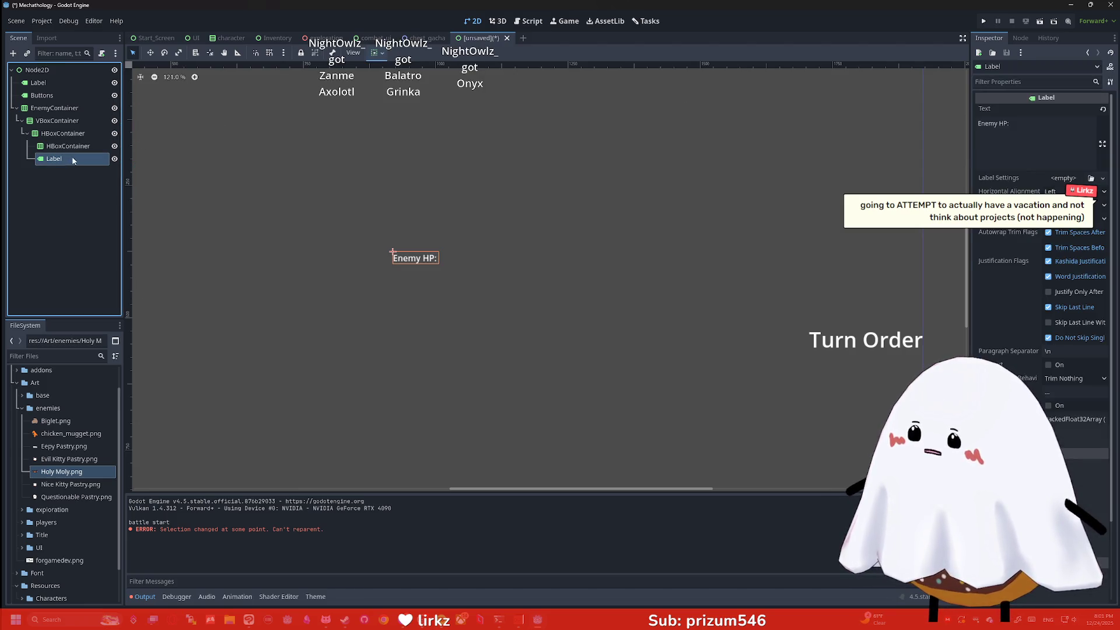
pyautogui.press('F2')
pyautogui.write('EnemyHP')
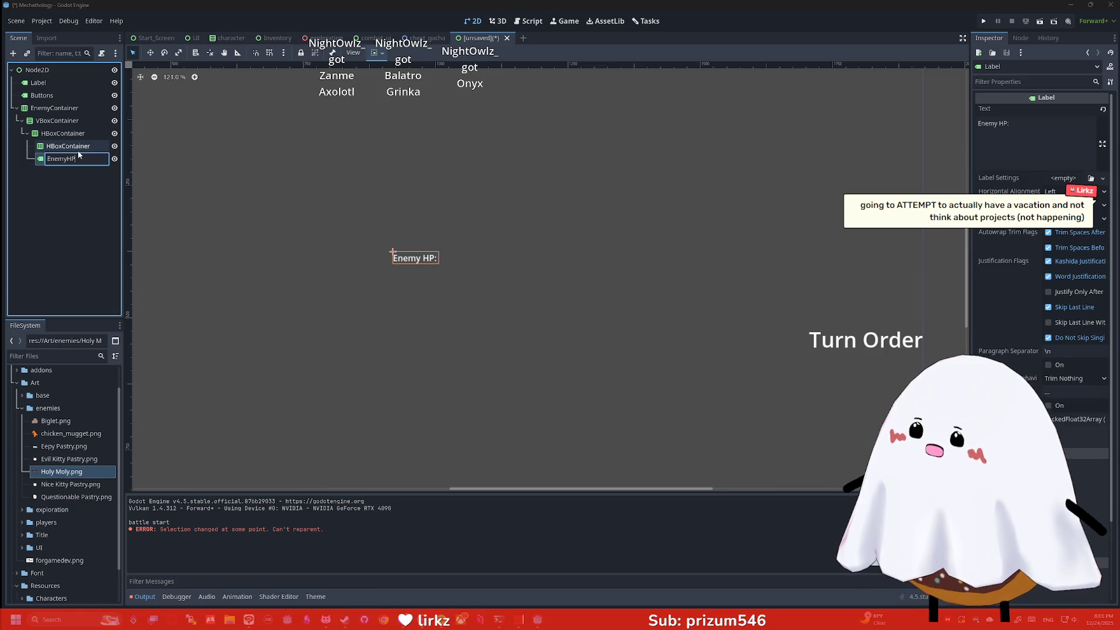
pyautogui.press('Return')
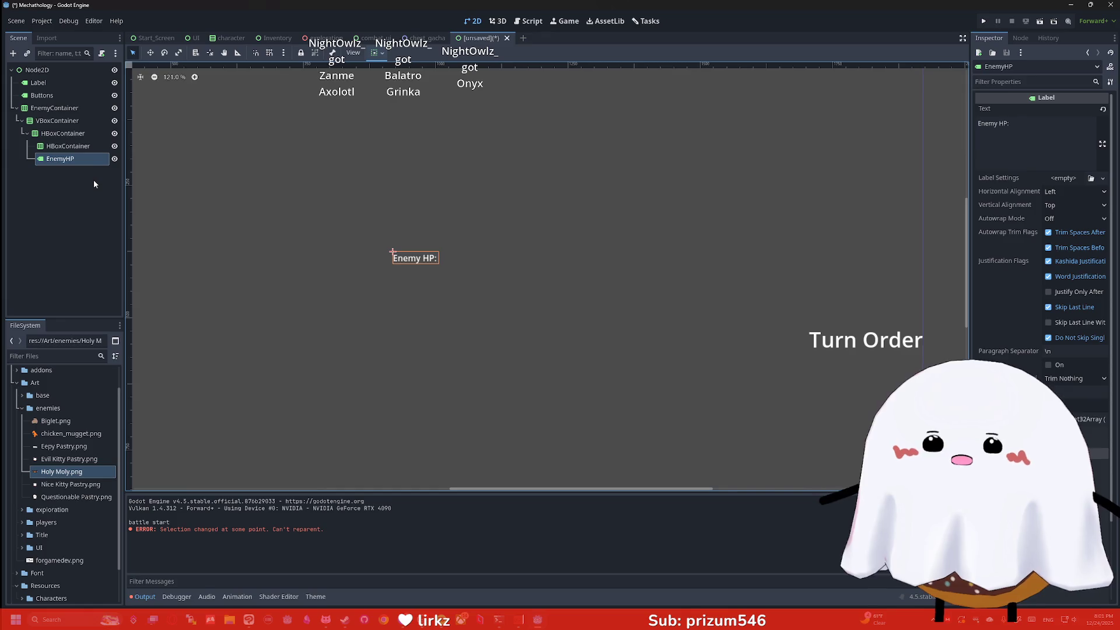
# Step: Add a Label under the inner HBoxContainer and name it EnemyName
pyautogui.click(69, 146)
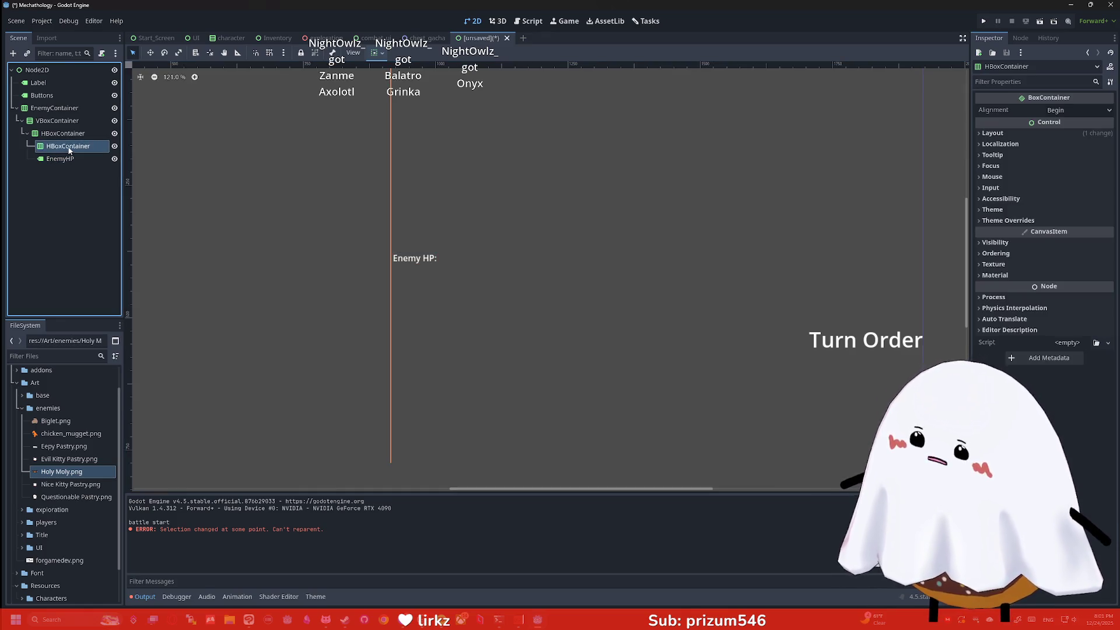
pyautogui.hotkey('ctrl', 'a')
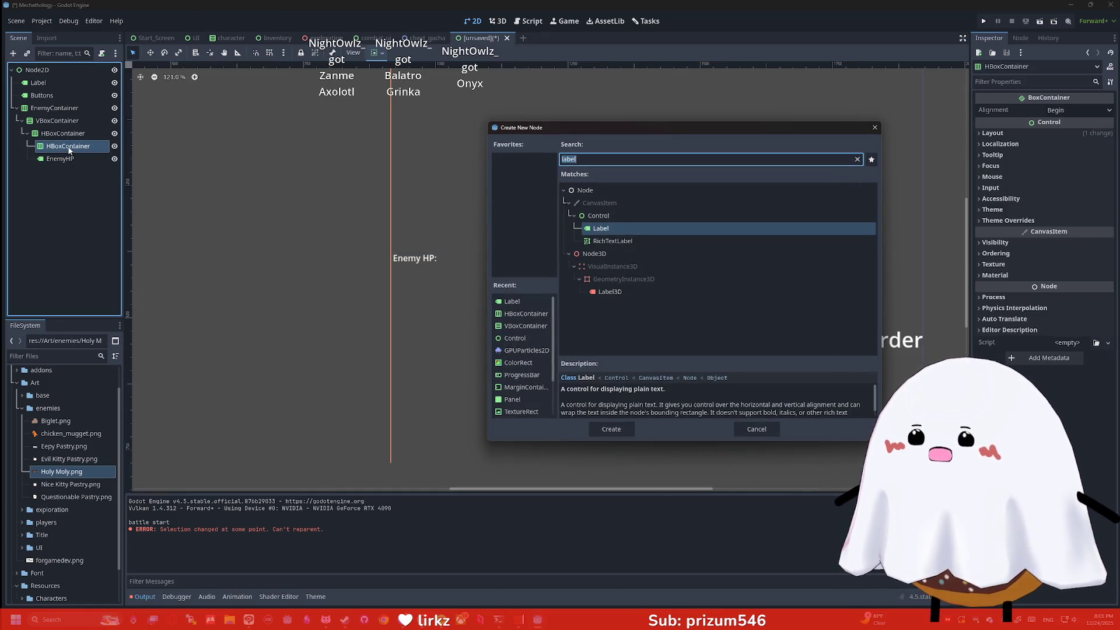
pyautogui.press('Return')
pyautogui.doubleClick(66, 159)
pyautogui.write('Enem')
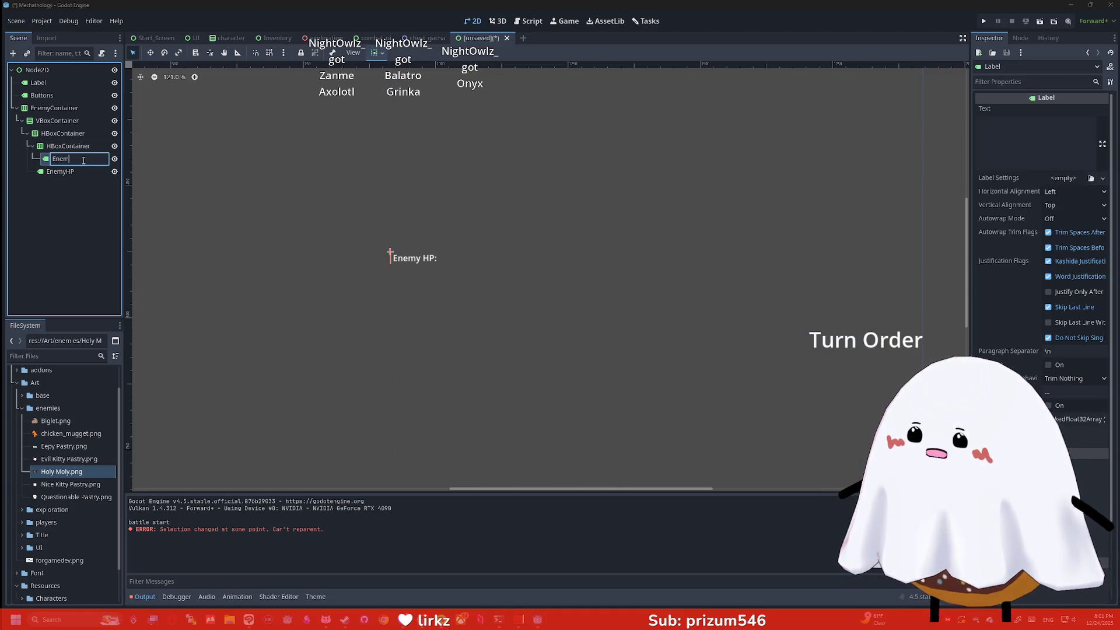
pyautogui.press('BackSpace')
pyautogui.press('BackSpace')
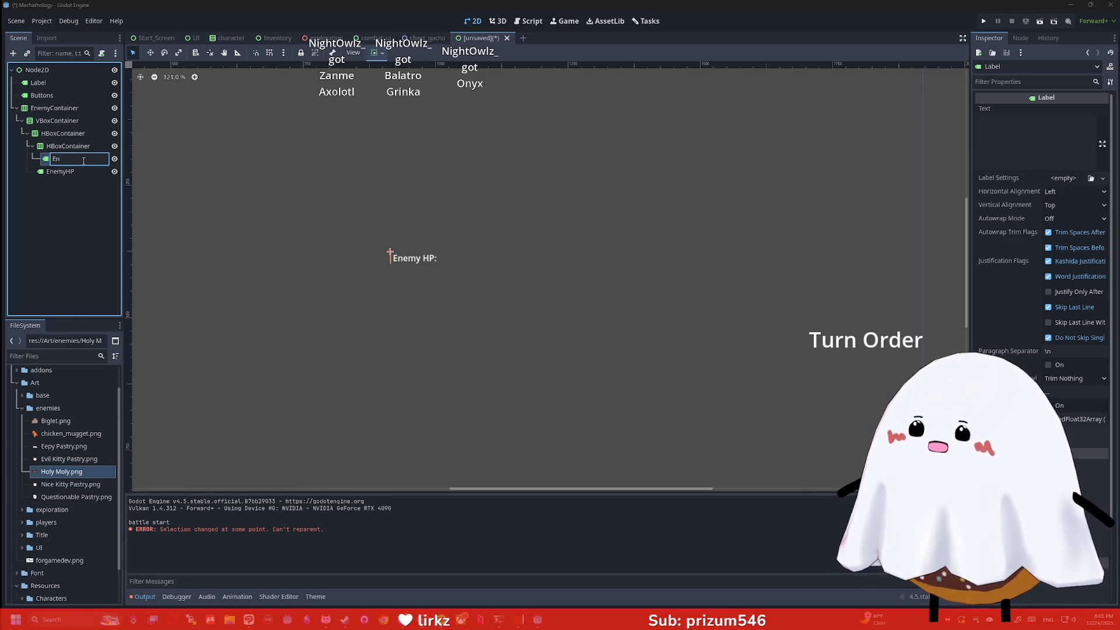
pyautogui.write('enm,yName')
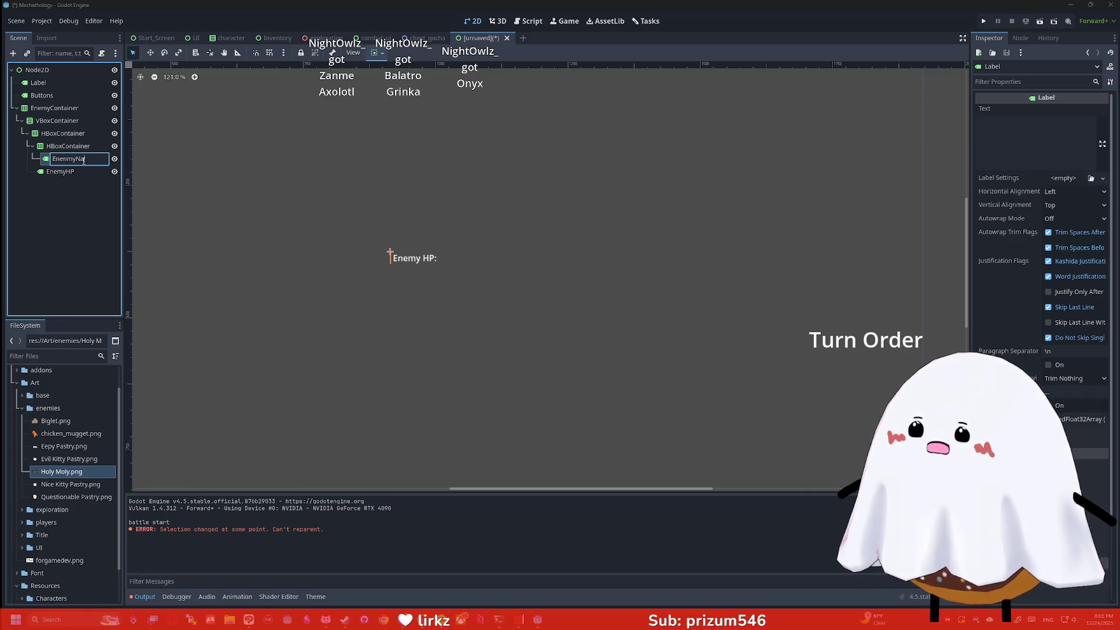
pyautogui.press('Return')
# Step: Set the EnemyName label's text to 'Enemy Name' and check the inner HBoxContainer's size
pyautogui.click(1000, 147)
pyautogui.write('Enemy_Name')
pyautogui.press('BackSpace')
pyautogui.press('BackSpace')
pyautogui.press('BackSpace')
pyautogui.write('Name')
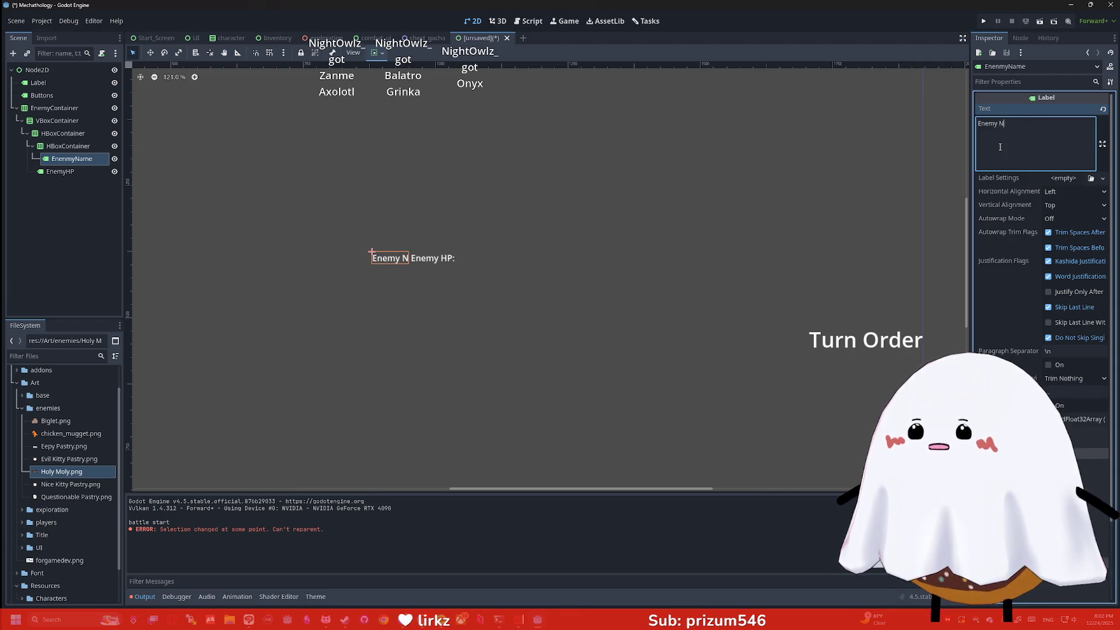
pyautogui.click(407, 286)
pyautogui.scroll(-6, 471, 264)
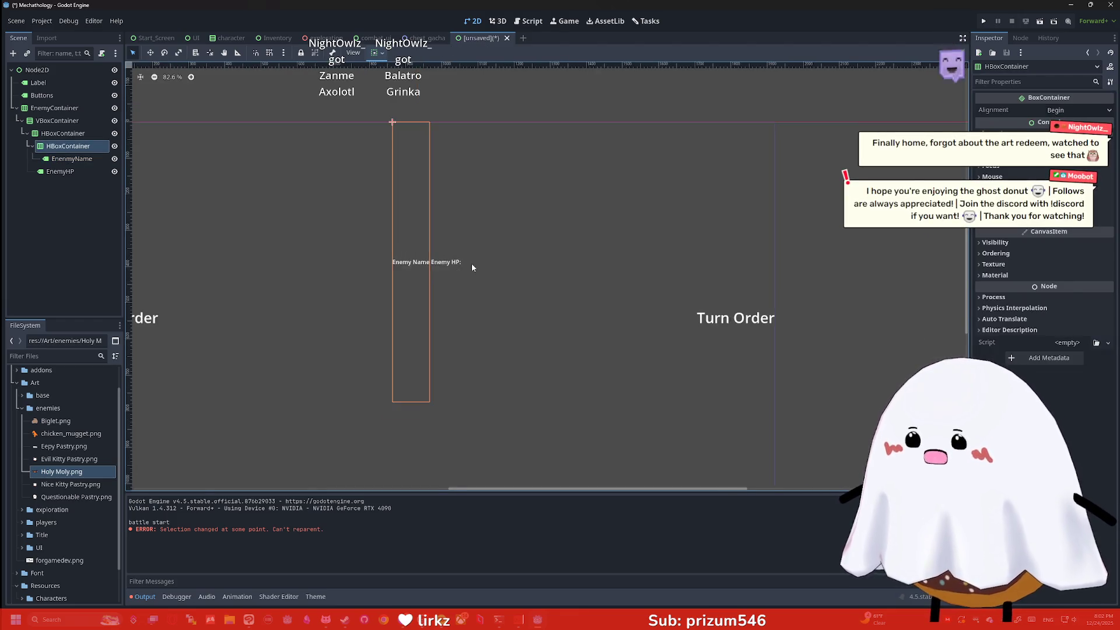
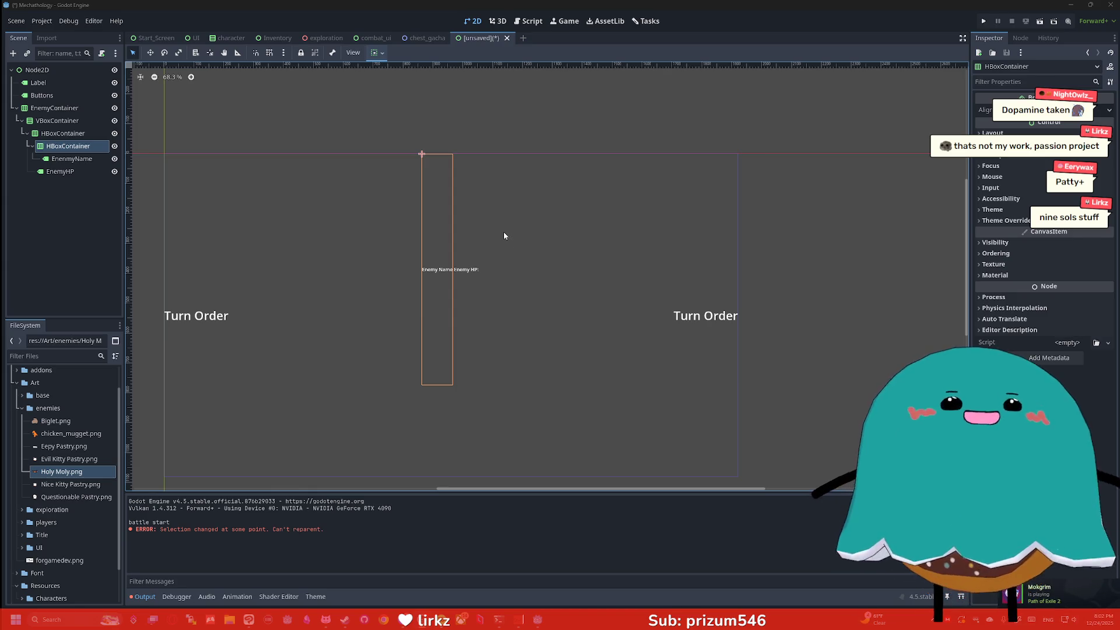
# Step: Move the EnemyHP and EnemyName labels up into the outer HBoxContainer, leaving the inner container empty
pyautogui.scroll(3, 437, 244)
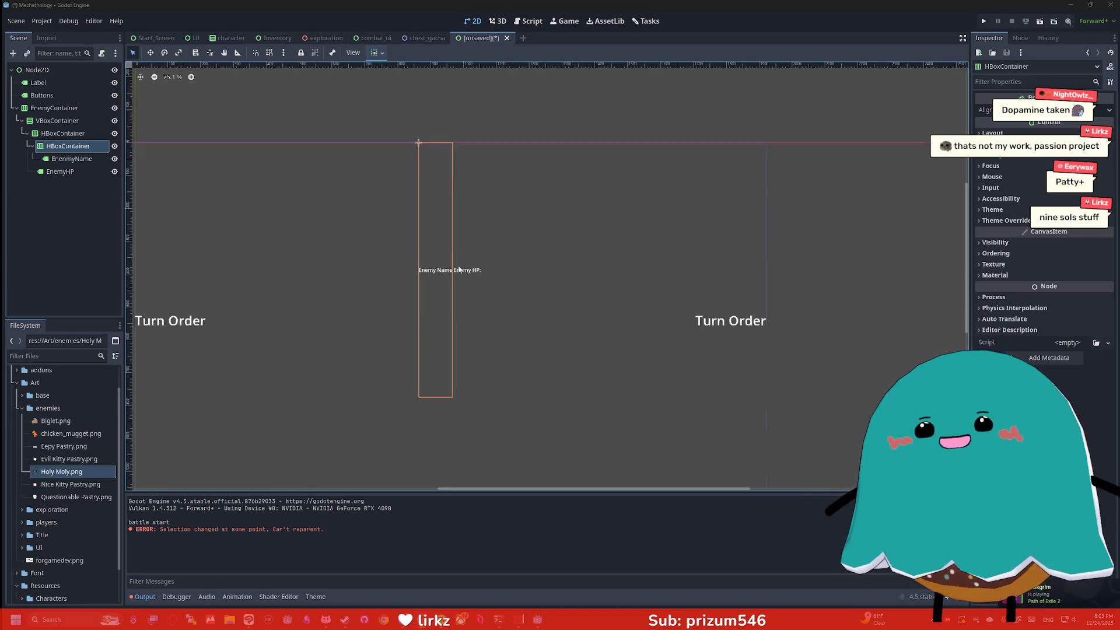
pyautogui.click(63, 133)
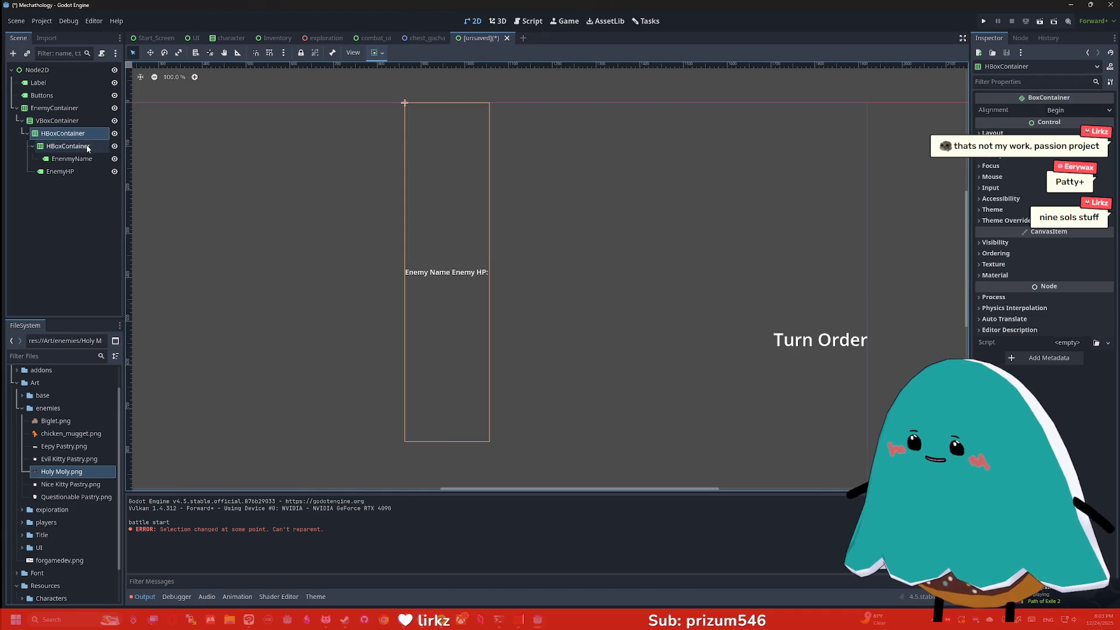
pyautogui.click(58, 122)
pyautogui.moveTo(65, 146)
pyautogui.mouseDown()
pyautogui.moveTo(54, 121)
pyautogui.moveTo(61, 175)
pyautogui.mouseUp()
pyautogui.click(61, 158)
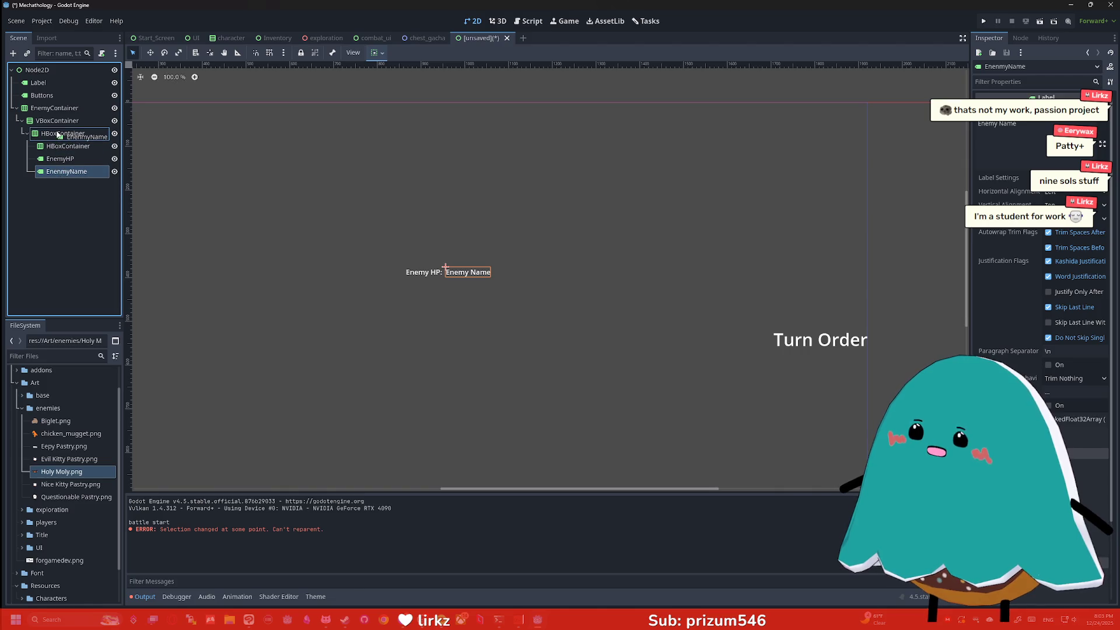
pyautogui.click(62, 147)
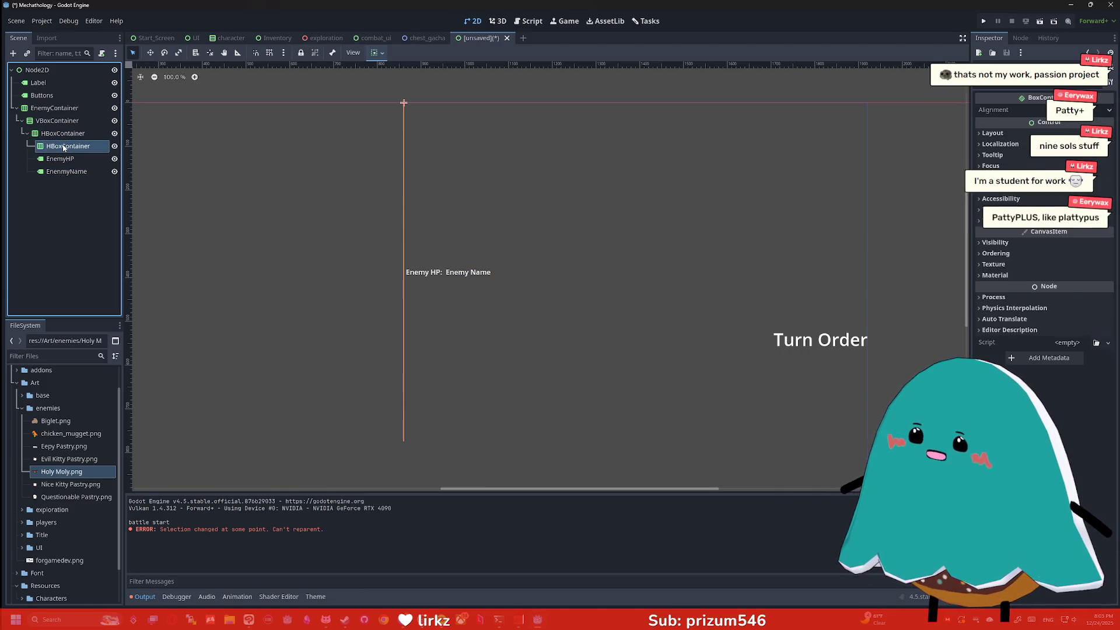
# Step: Delete the empty inner HBoxContainer
pyautogui.rightClick(64, 148)
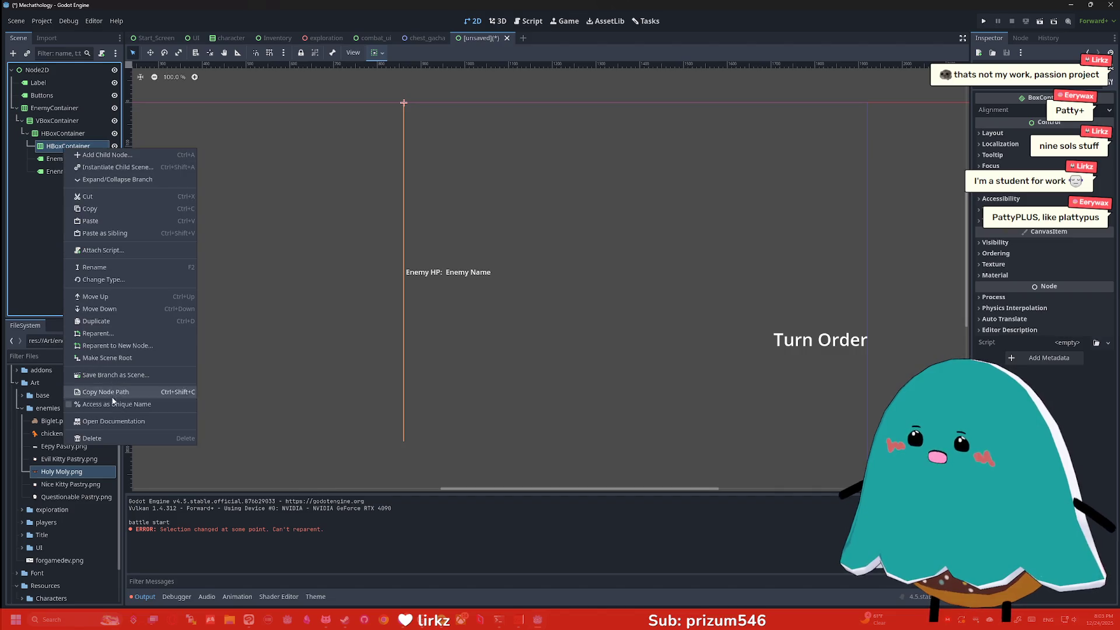
pyautogui.click(93, 439)
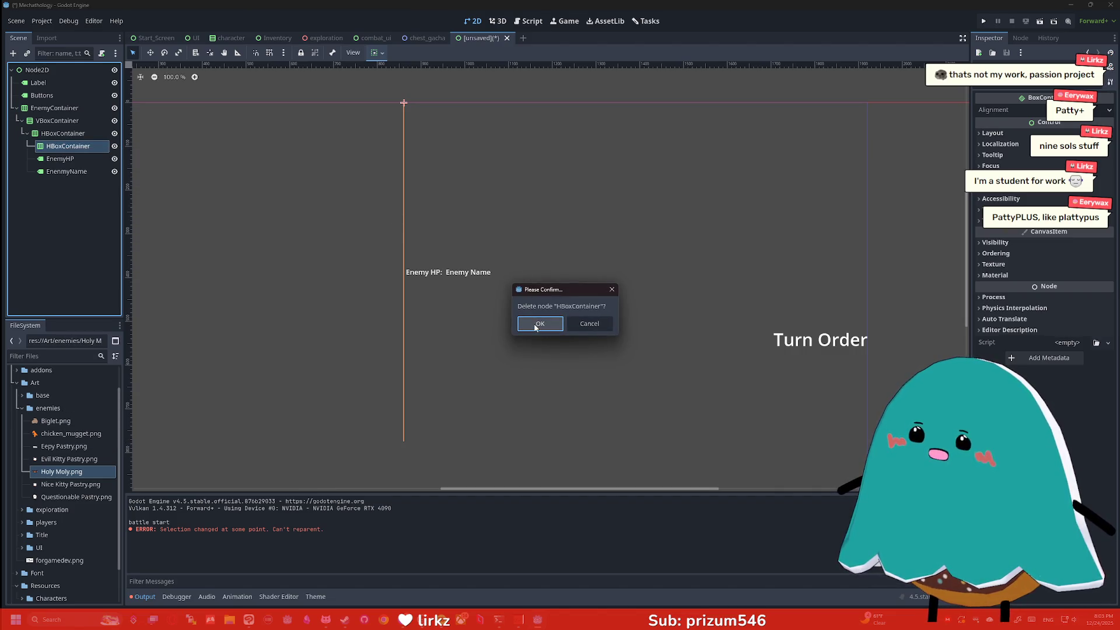
pyautogui.click(527, 321)
# Step: Turn on Horizontal Expand for the EnemyName label in the container sizing options
pyautogui.click(88, 149)
pyautogui.click(66, 159)
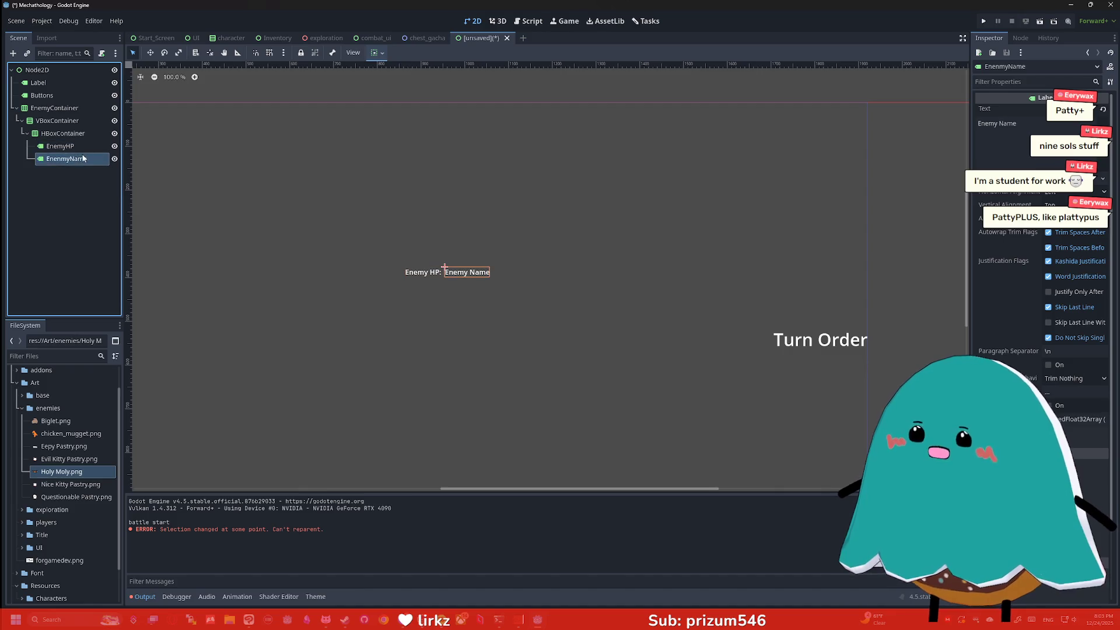
pyautogui.click(353, 52)
pyautogui.click(373, 53)
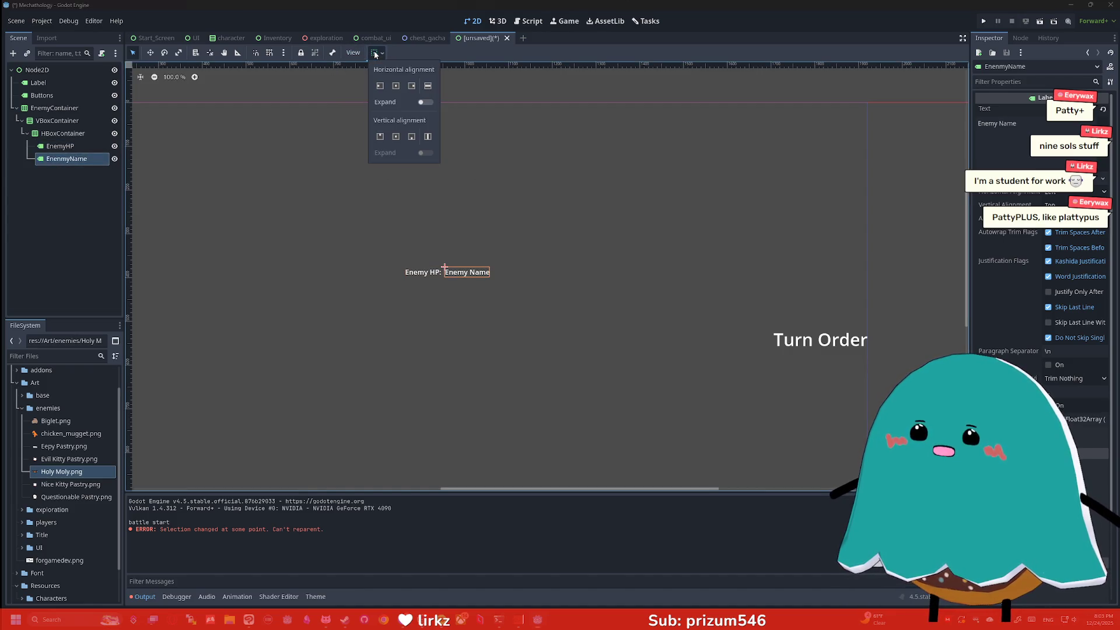
pyautogui.click(427, 103)
pyautogui.click(138, 141)
pyautogui.click(60, 146)
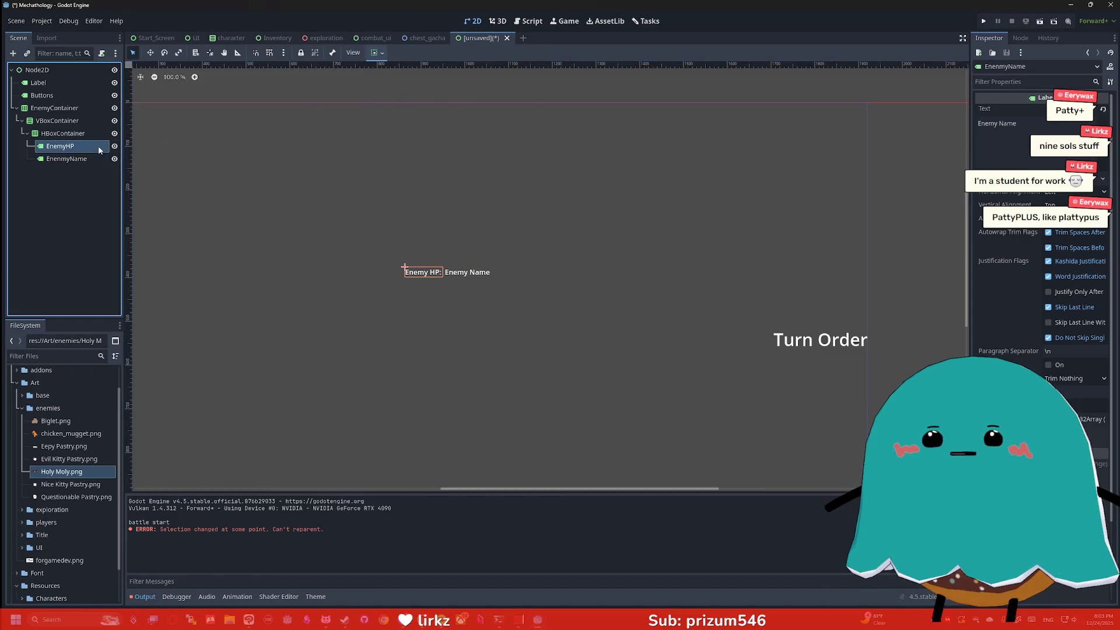
pyautogui.click(382, 54)
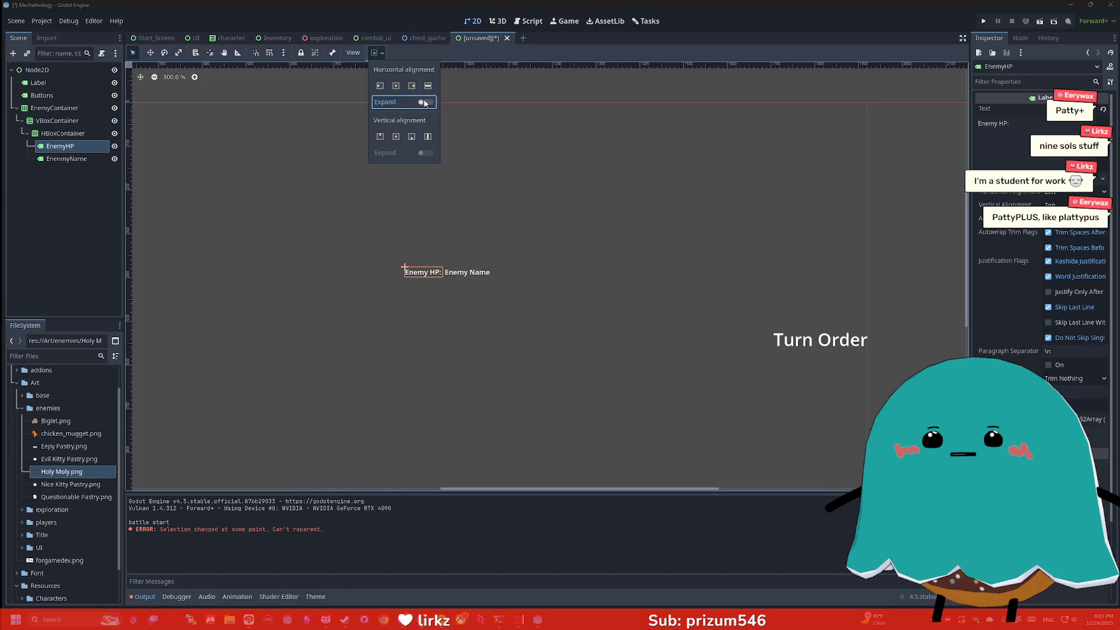
pyautogui.click(395, 189)
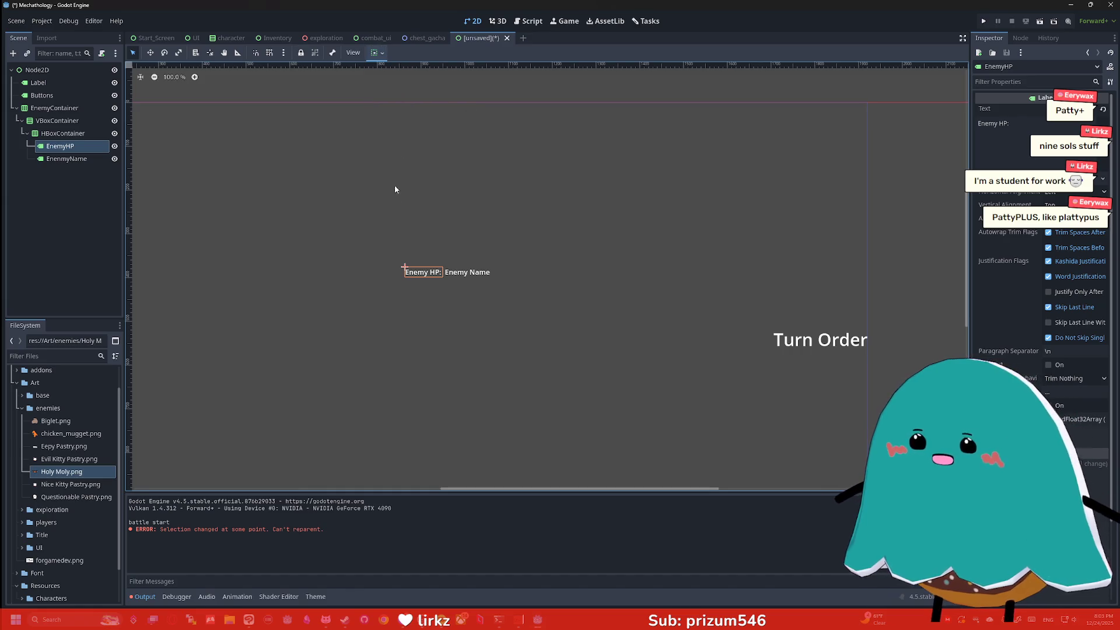
pyautogui.click(84, 135)
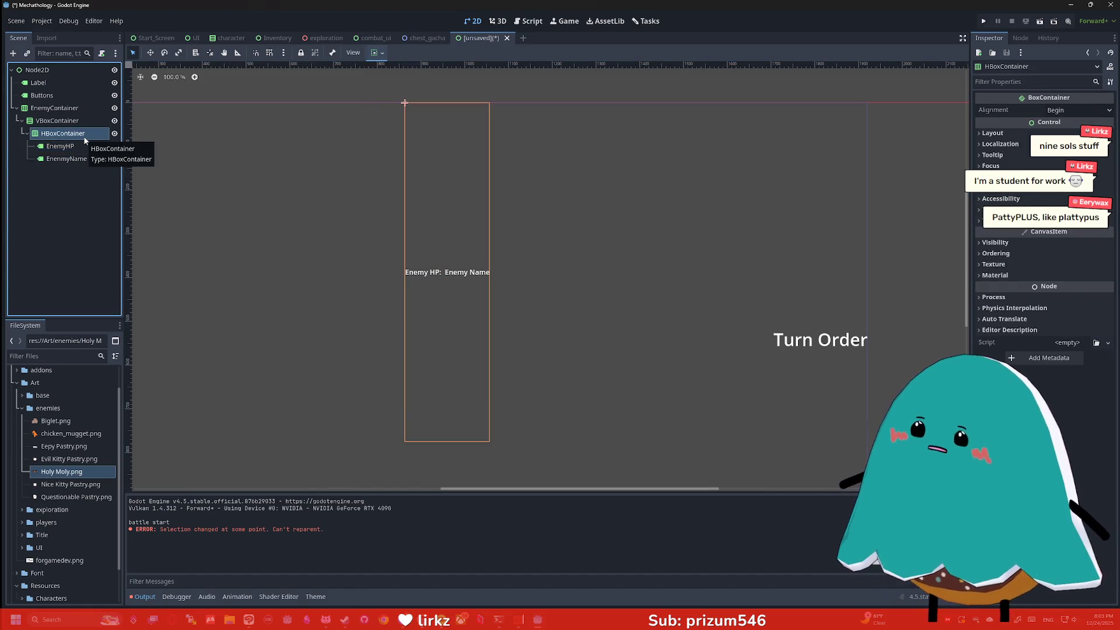
# Step: Start adding a new child node under the VBoxContainer, clearing the previous node search
pyautogui.hotkey('ctrl', 'a')
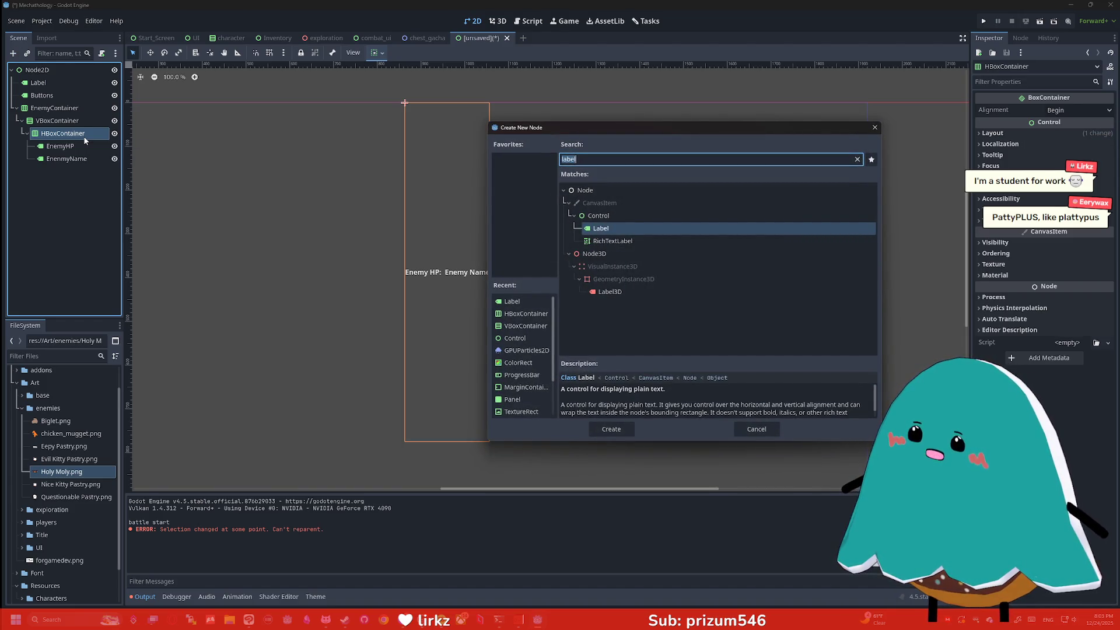
pyautogui.press('Escape')
pyautogui.press('Left')
pyautogui.press('Left')
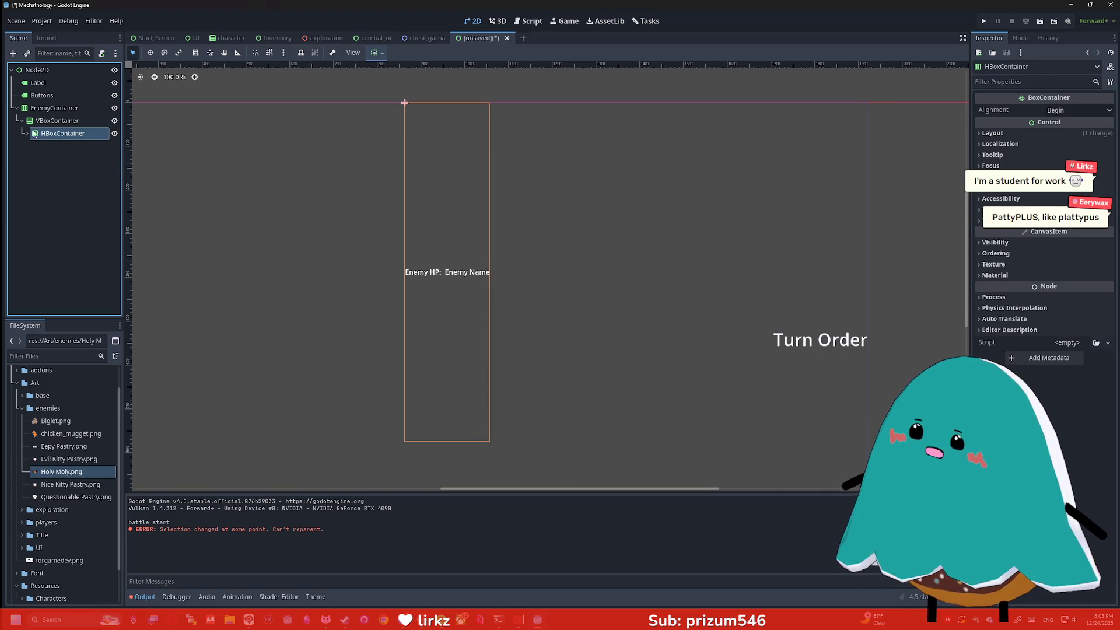
pyautogui.hotkey('ctrl', 'a')
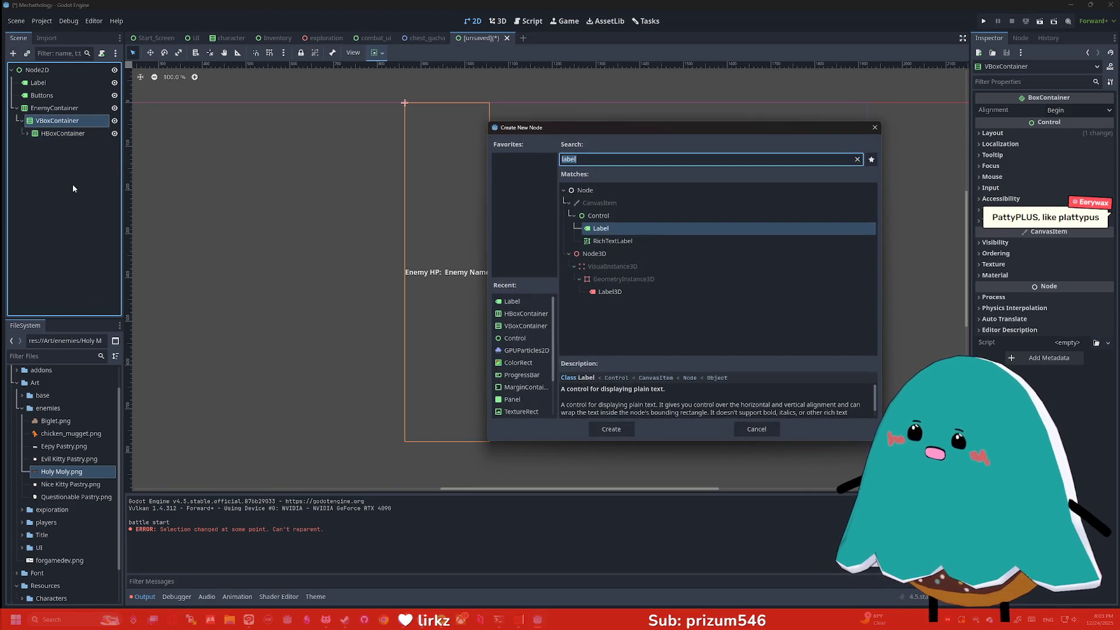
pyautogui.press('BackSpace')
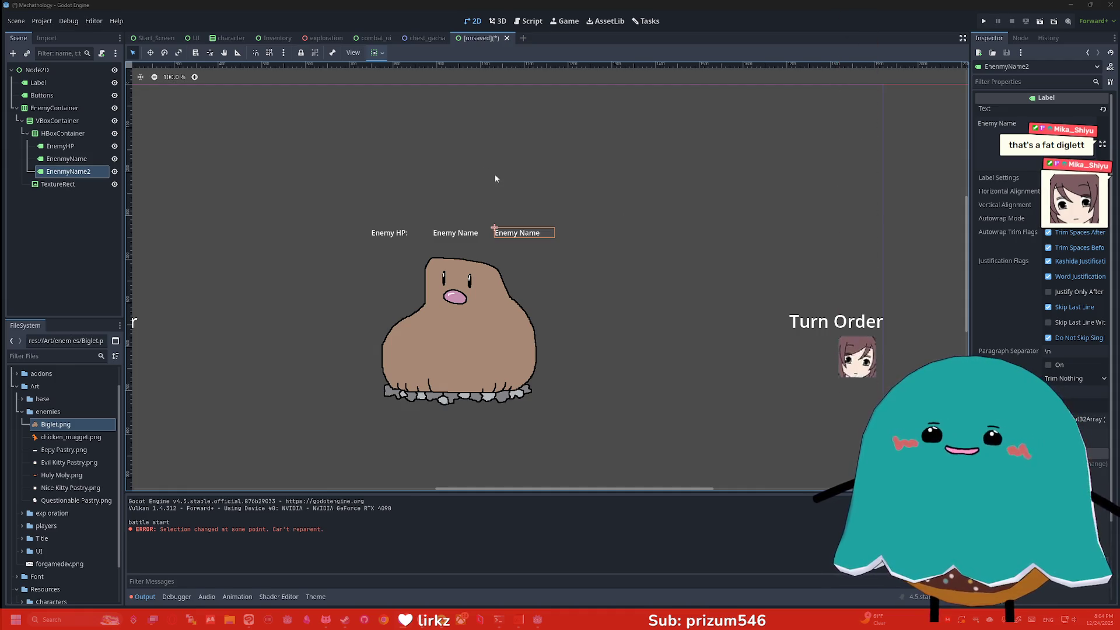
# Step: Rename the EnemyName2 node to EnemyLevel and fix the EnemyName node's name
pyautogui.doubleClick(64, 173)
pyautogui.write('BNE')
pyautogui.press('BackSpace')
pyautogui.press('BackSpace')
pyautogui.press('BackSpace')
pyautogui.write('Enemy Level')
pyautogui.press('Return')
pyautogui.doubleClick(75, 171)
pyautogui.write('EnemyLevel')
pyautogui.press('Return')
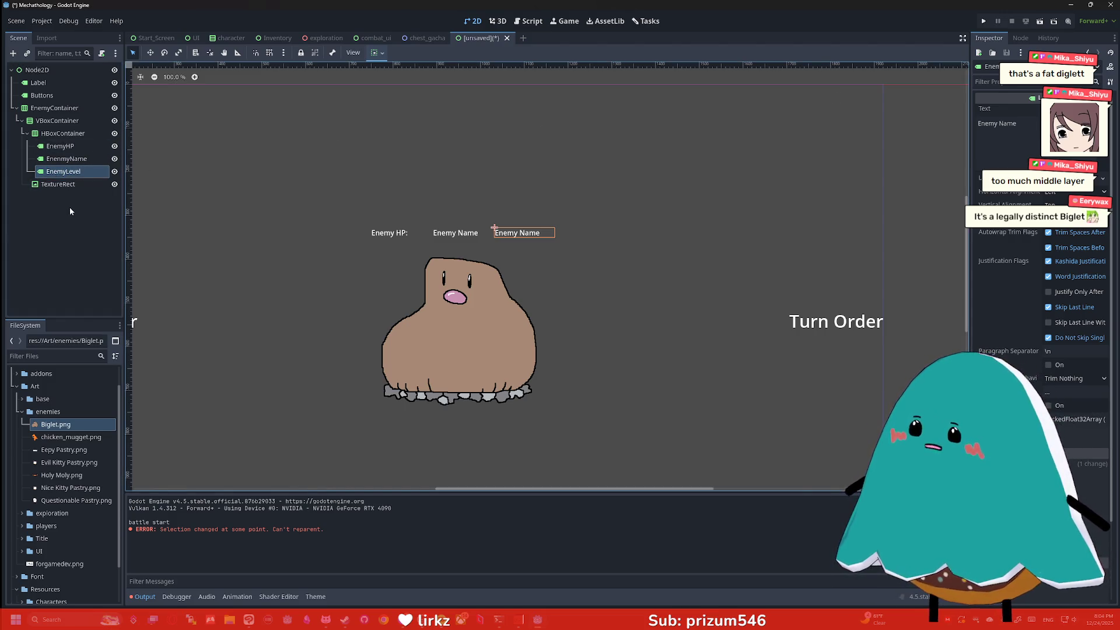
pyautogui.doubleClick(67, 159)
pyautogui.click(68, 159)
pyautogui.press('BackSpace')
pyautogui.write('nemyName')
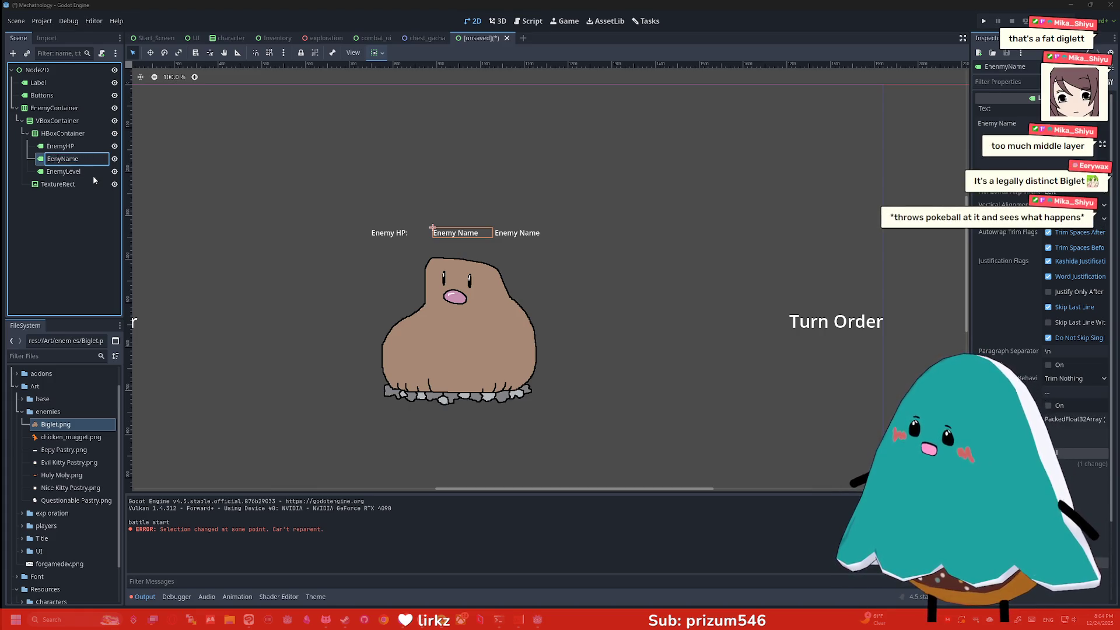
pyautogui.write('y')
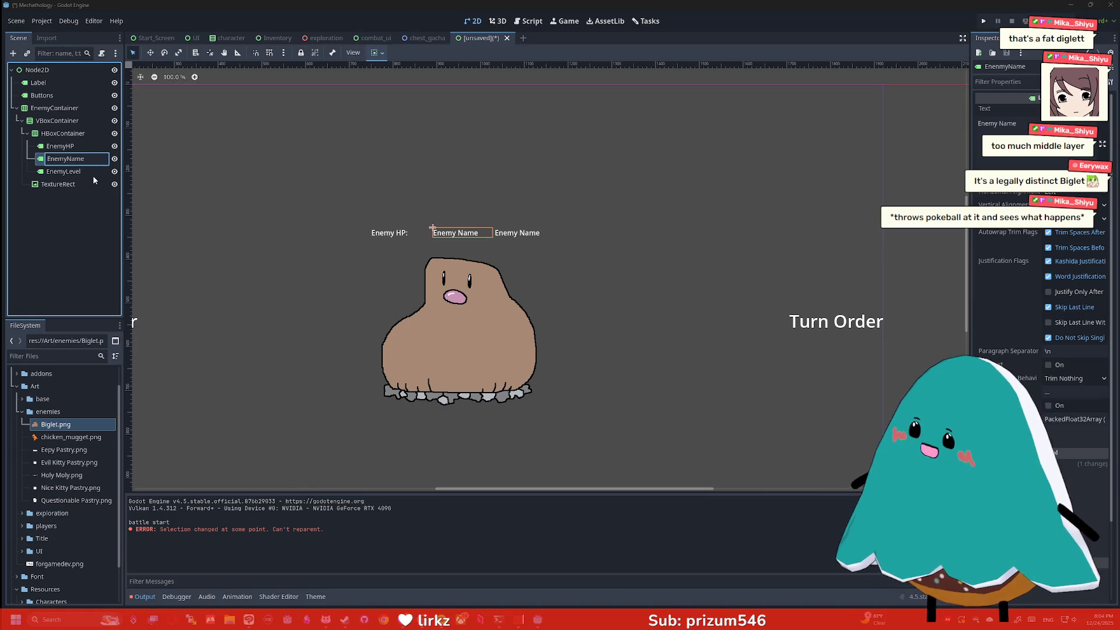
pyautogui.press('Return')
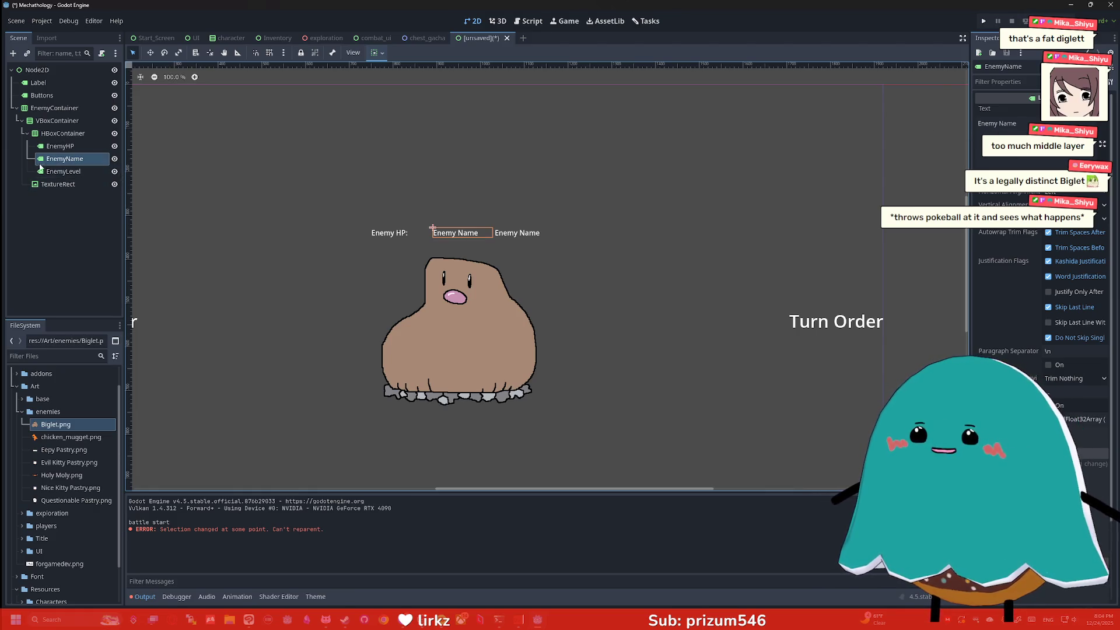
# Step: Set the EnemyLevel label's text to lv5
pyautogui.click(51, 177)
pyautogui.click(998, 124)
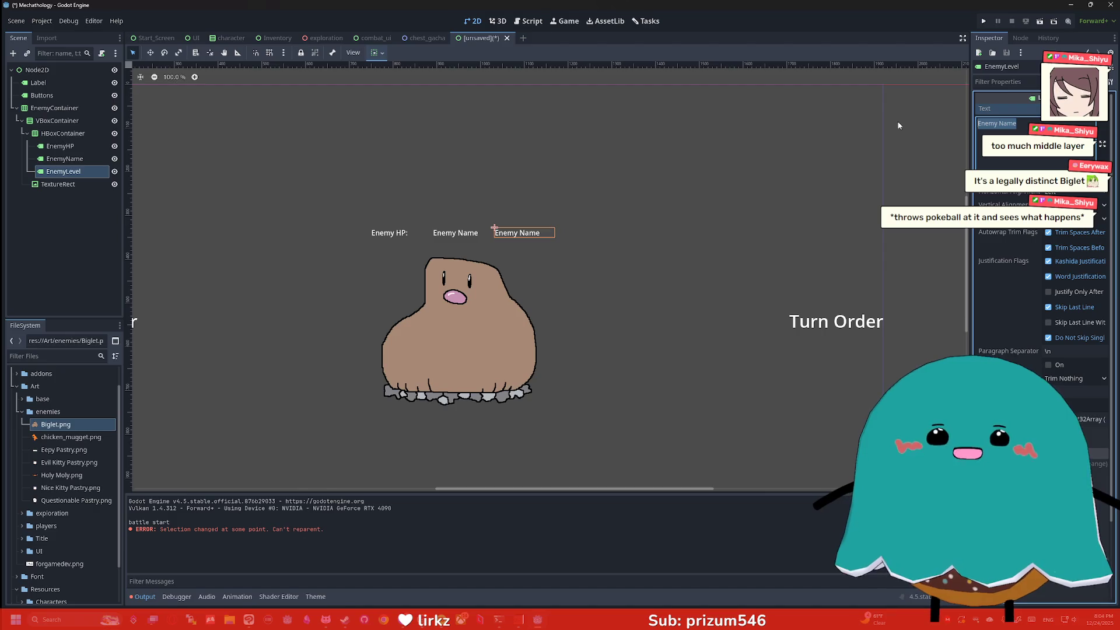
pyautogui.hotkey('ctrl', 'a')
pyautogui.write('lv5')
pyautogui.press('Return')
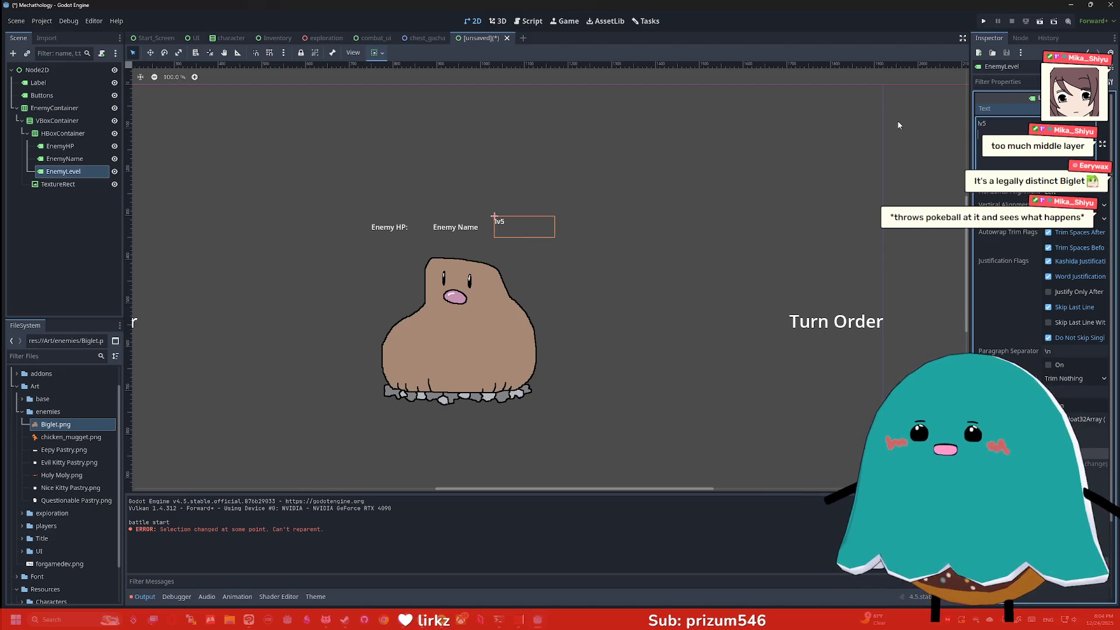
pyautogui.press('BackSpace')
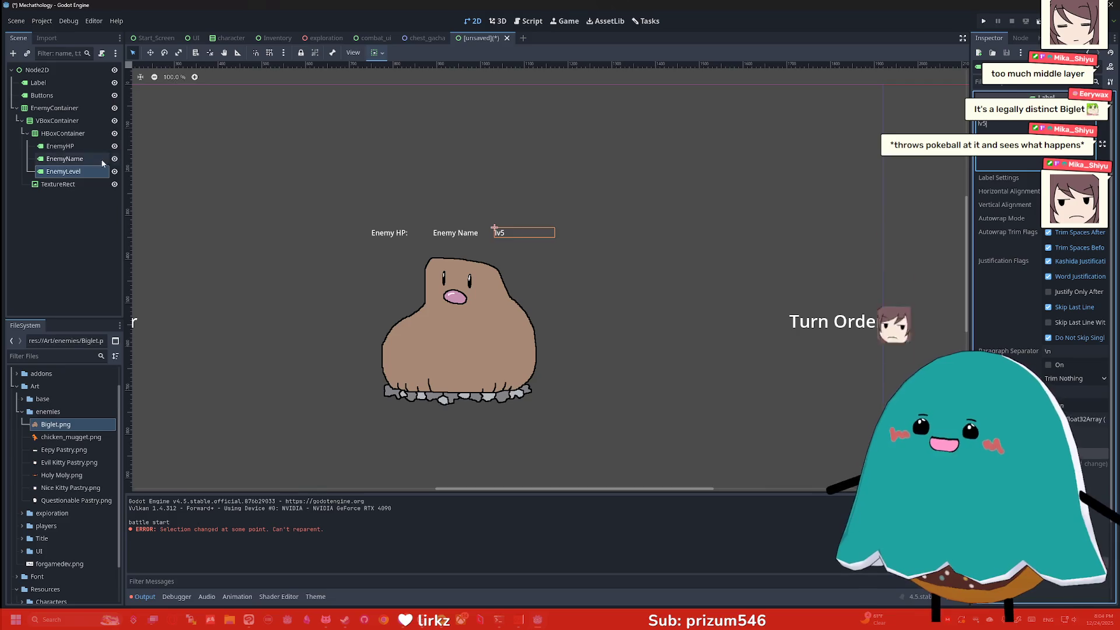
# Step: Set EnemyName's text to Biglet and EnemyHP's text to Hp: 5
pyautogui.click(102, 161)
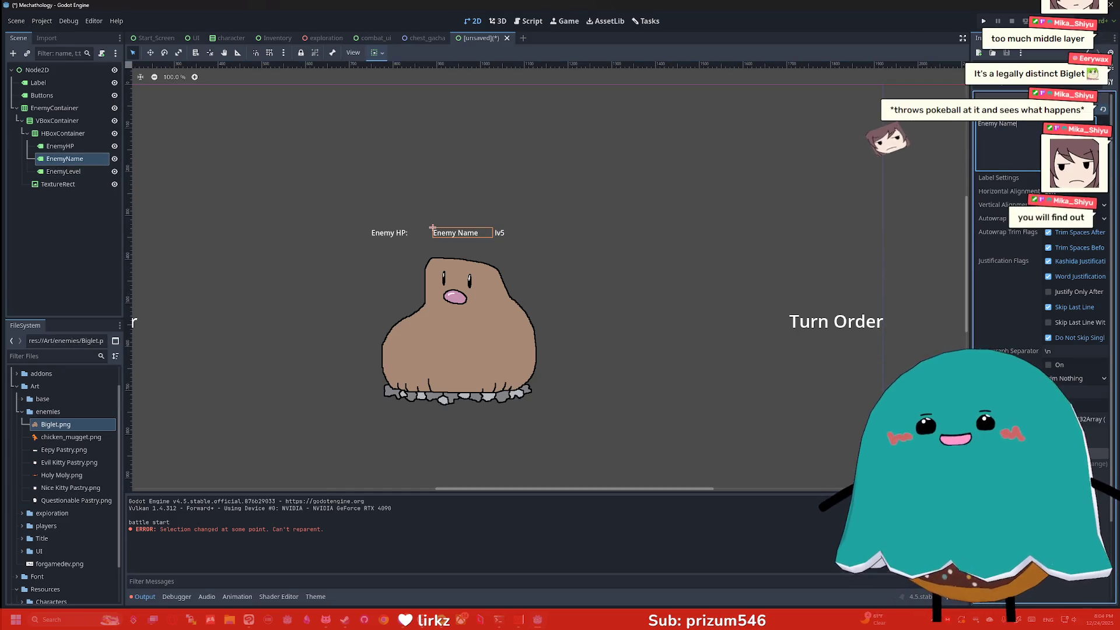
pyautogui.hotkey('ctrl', 'a')
pyautogui.press('BackSpace')
pyautogui.write('BigLet')
pyautogui.press('BackSpace')
pyautogui.press('BackSpace')
pyautogui.press('BackSpace')
pyautogui.write('glet')
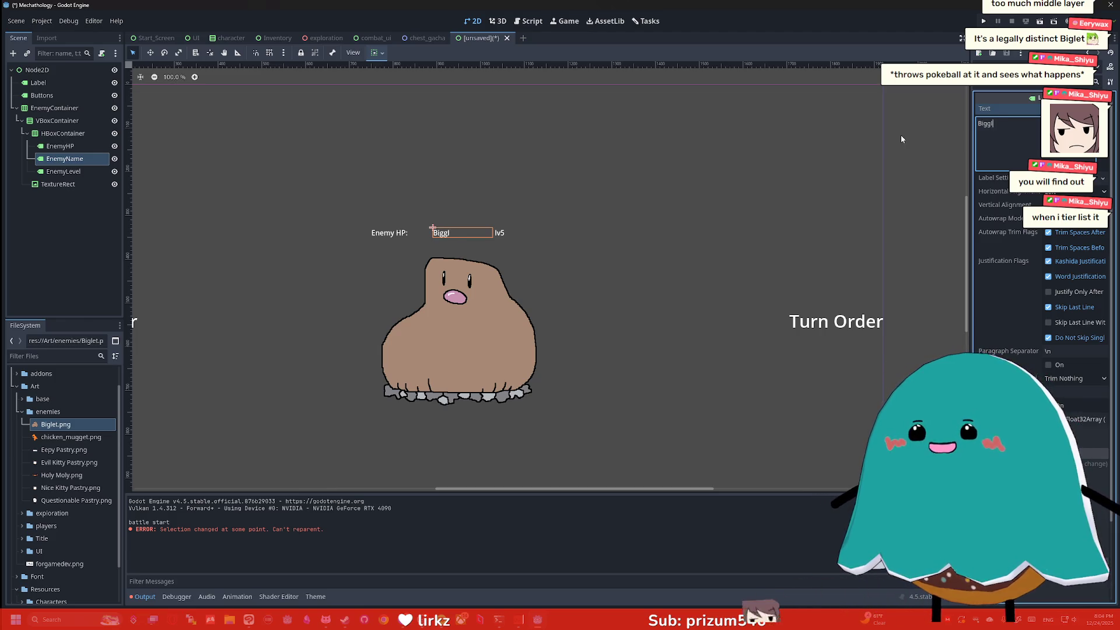
pyautogui.press('Return')
pyautogui.press('BackSpace')
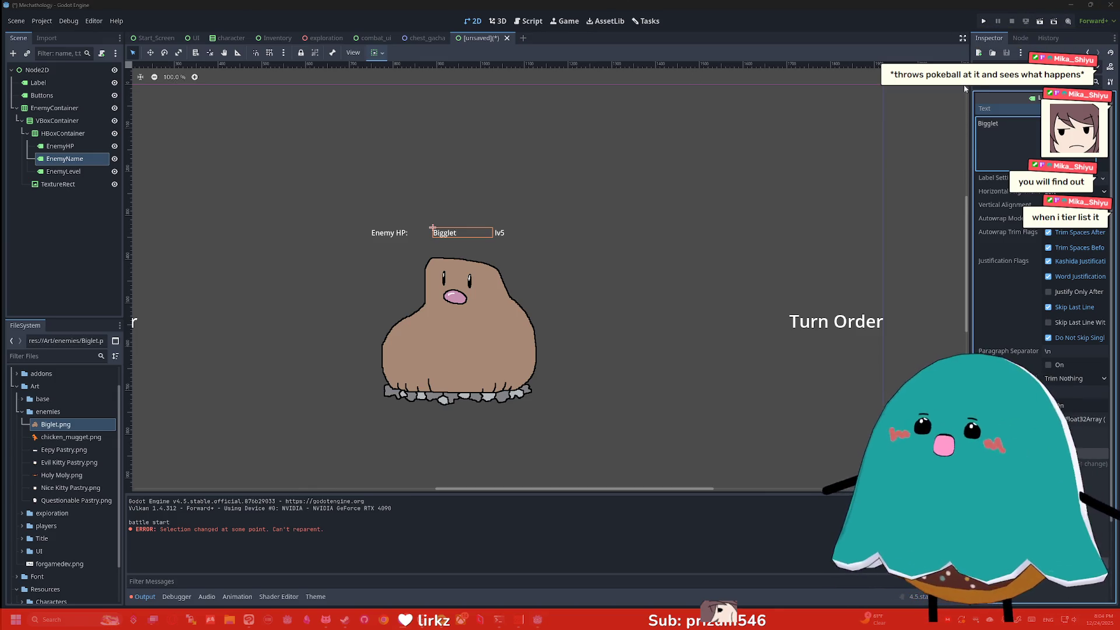
pyautogui.press('BackSpace')
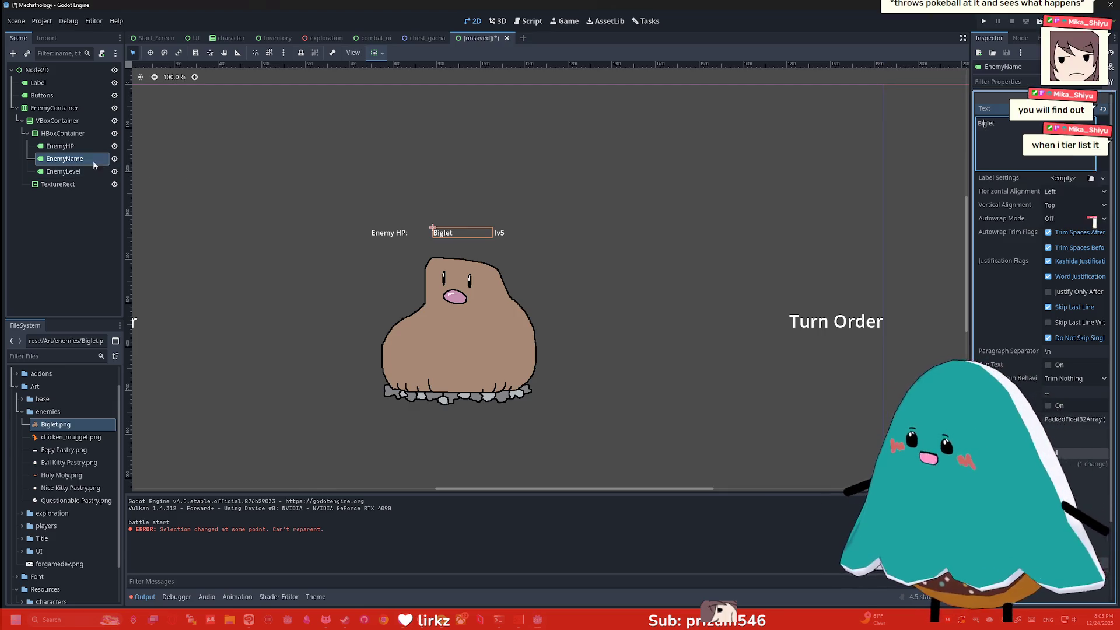
pyautogui.click(60, 146)
pyautogui.write('Hp: 5')
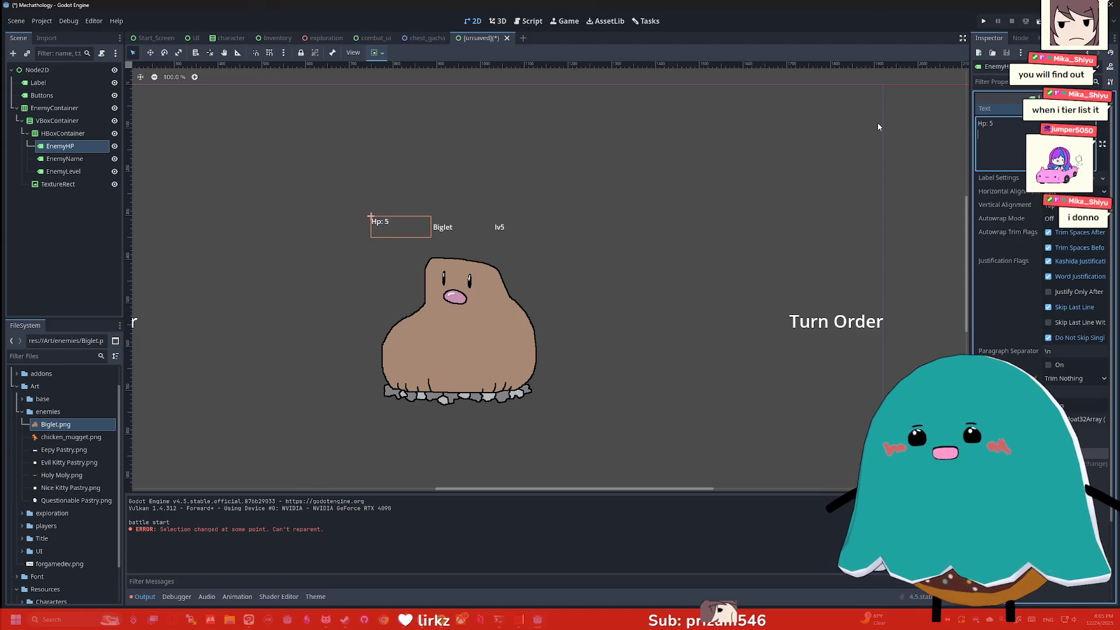
# Step: Enable a Theme Overrides Font Size override on all three enemy labels together
pyautogui.click(597, 178)
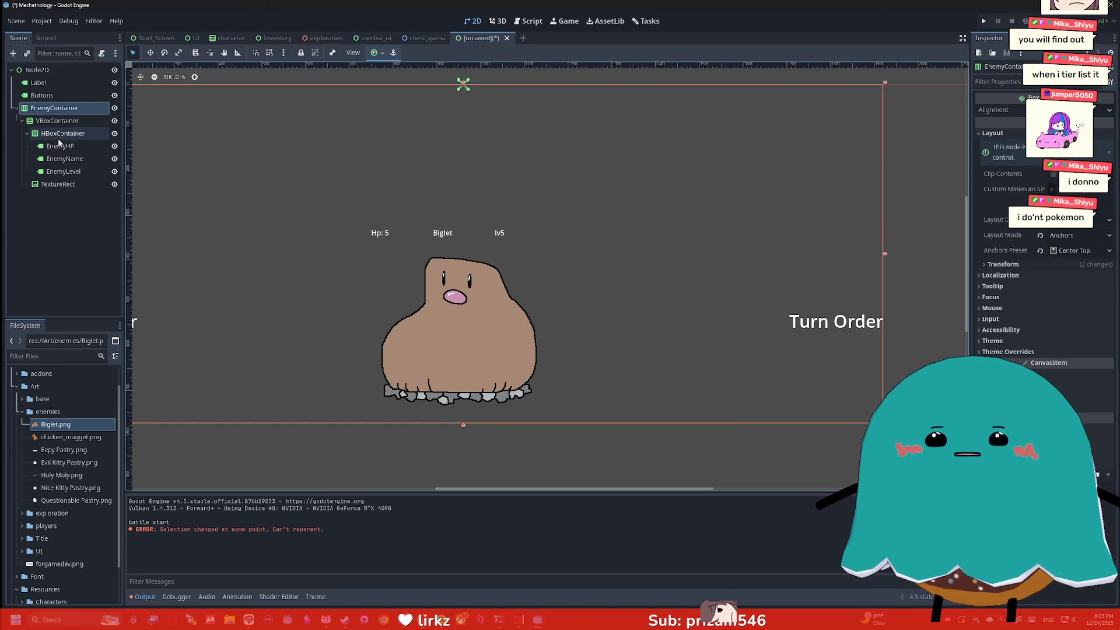
pyautogui.click(60, 146)
pyautogui.keyDown('shift'); pyautogui.click(80, 176); pyautogui.keyUp('shift')
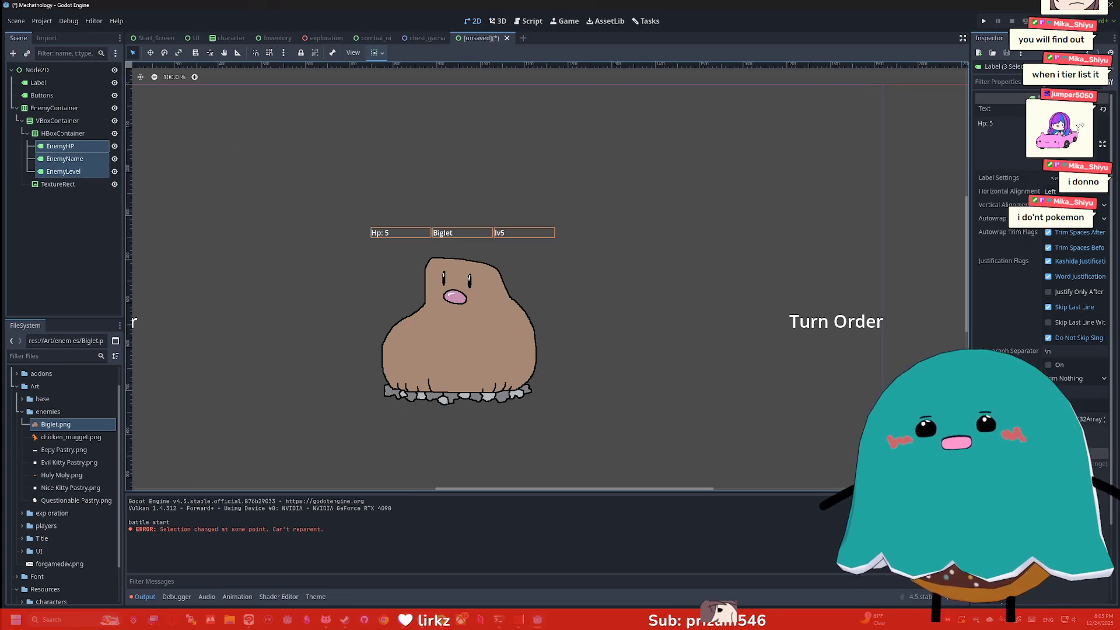
pyautogui.click(998, 82)
pyautogui.write('font')
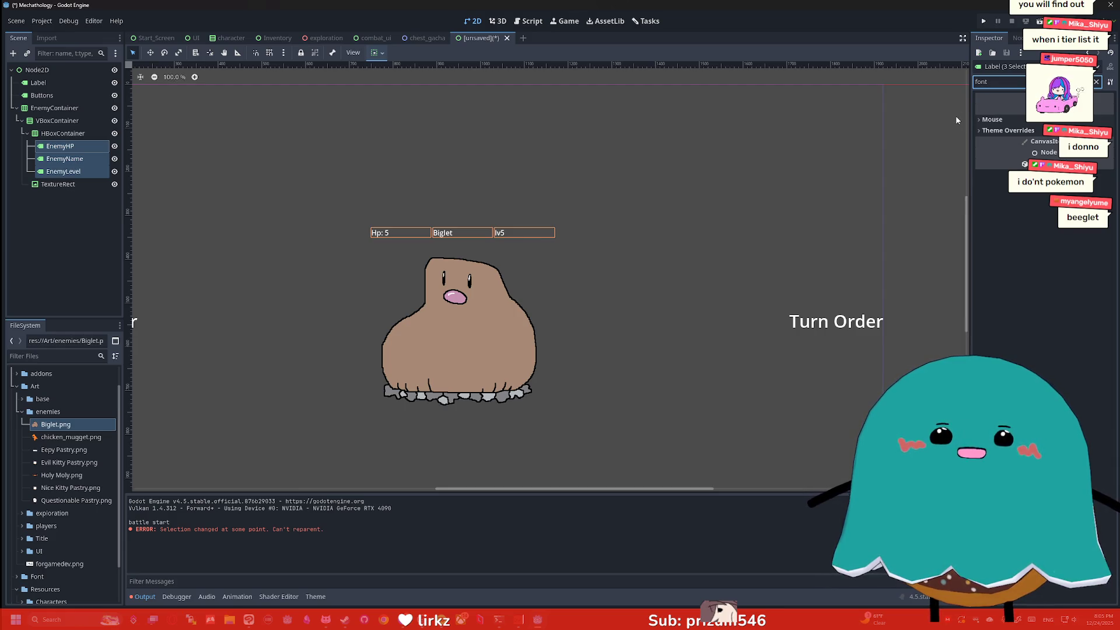
pyautogui.click(1004, 130)
pyautogui.click(1002, 167)
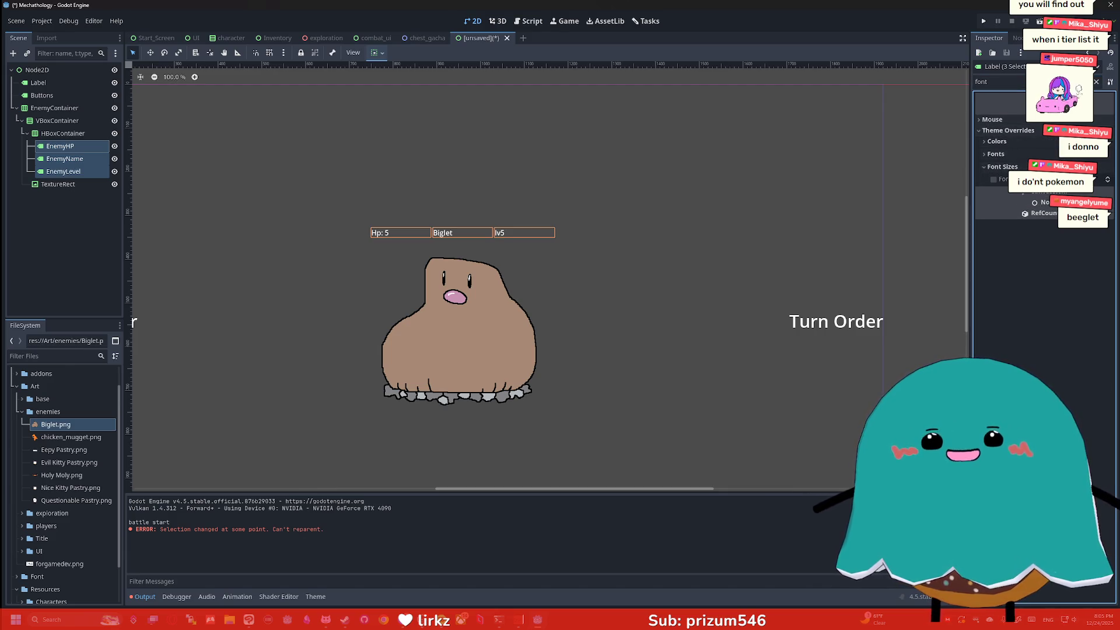
pyautogui.click(994, 180)
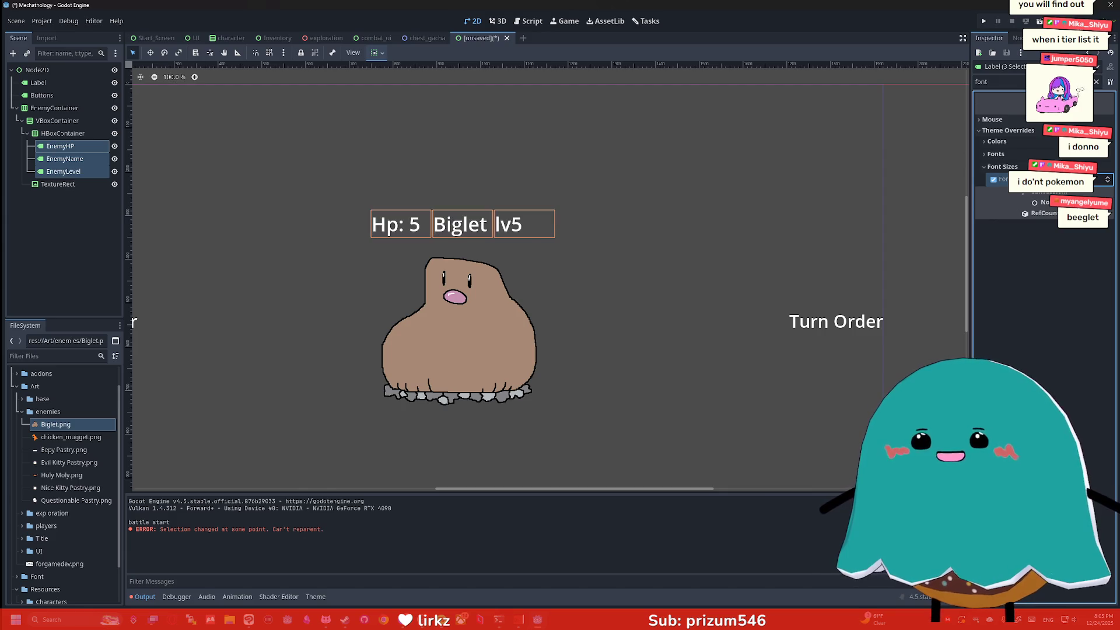
pyautogui.scroll(-5, 631, 239)
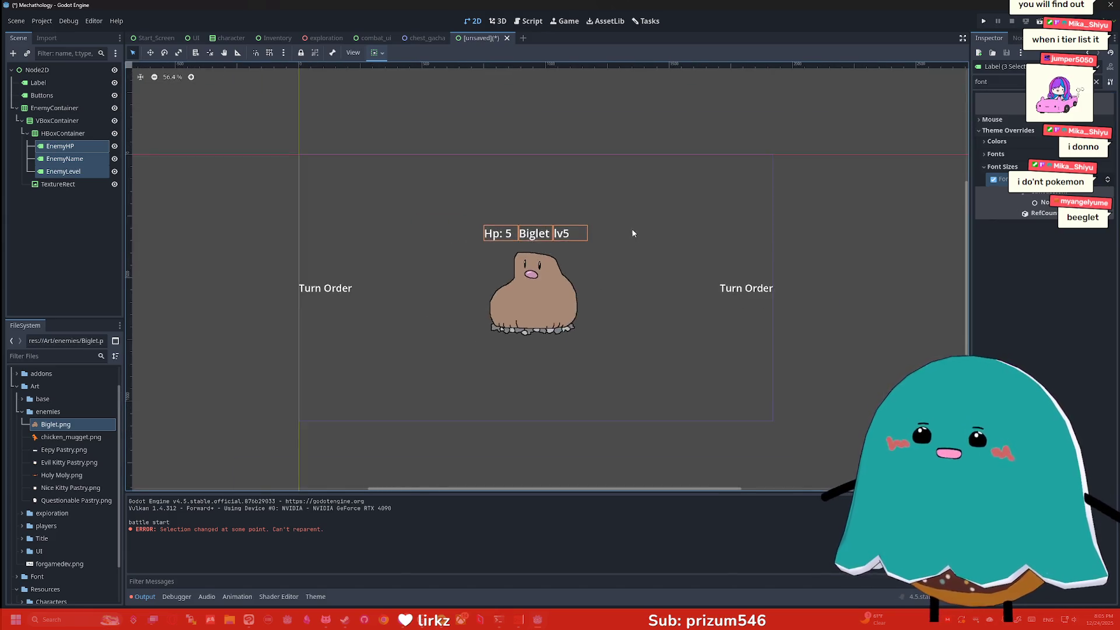
# Step: Shorten EnemyContainer by raising its bottom edge
pyautogui.click(644, 243)
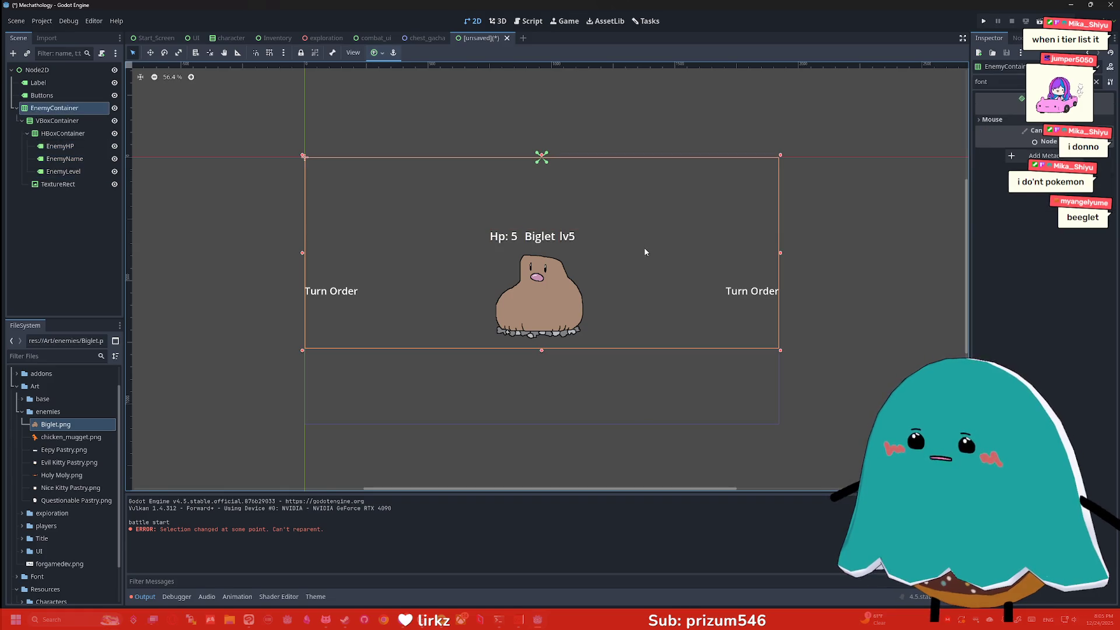
pyautogui.moveTo(544, 350)
pyautogui.mouseDown()
pyautogui.moveTo(546, 303)
pyautogui.moveTo(545, 314)
pyautogui.mouseUp()
pyautogui.click(573, 357)
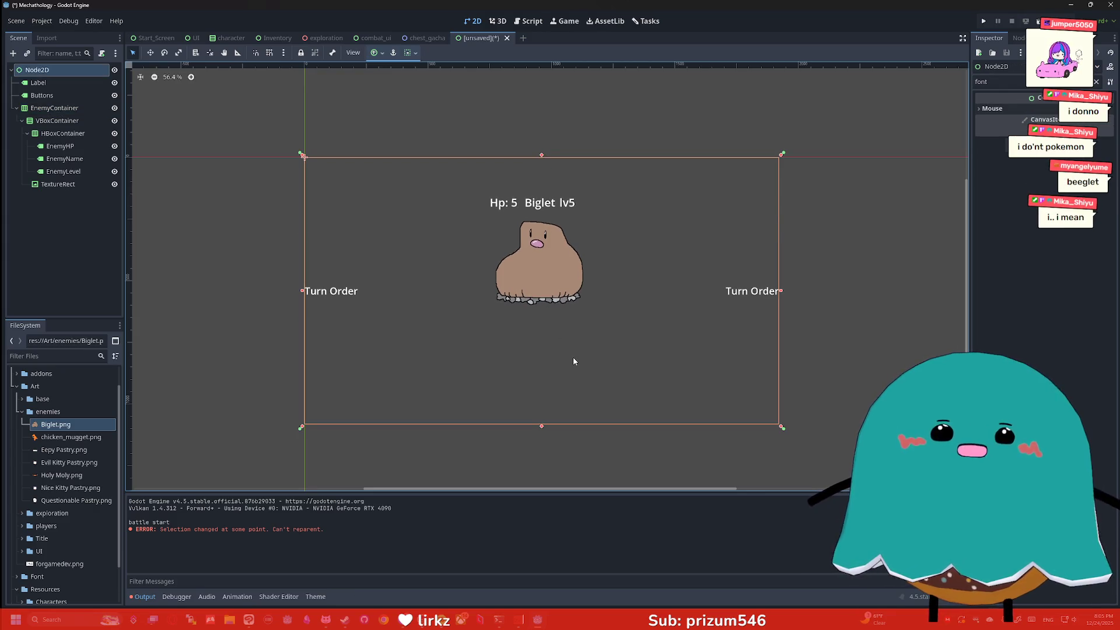
pyautogui.click(846, 294)
pyautogui.scroll(2, 809, 266)
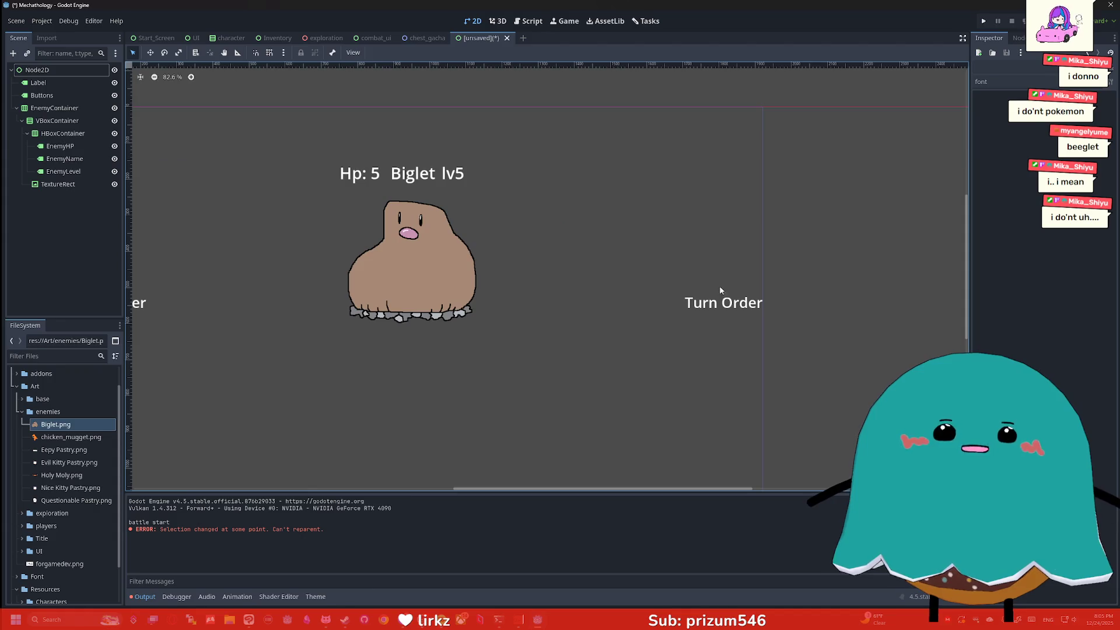
pyautogui.moveTo(646, 491); pyautogui.dragTo(610, 491)
# Step: Enable Font Size overrides on the EnemyHP and EnemyLevel labels
pyautogui.click(475, 189)
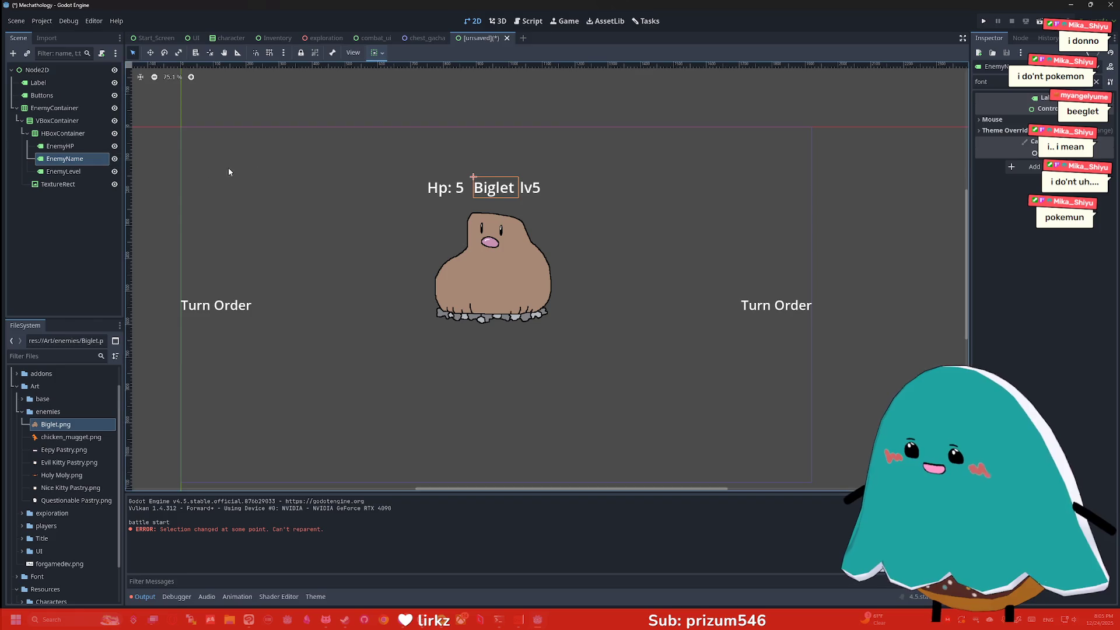
pyautogui.click(65, 147)
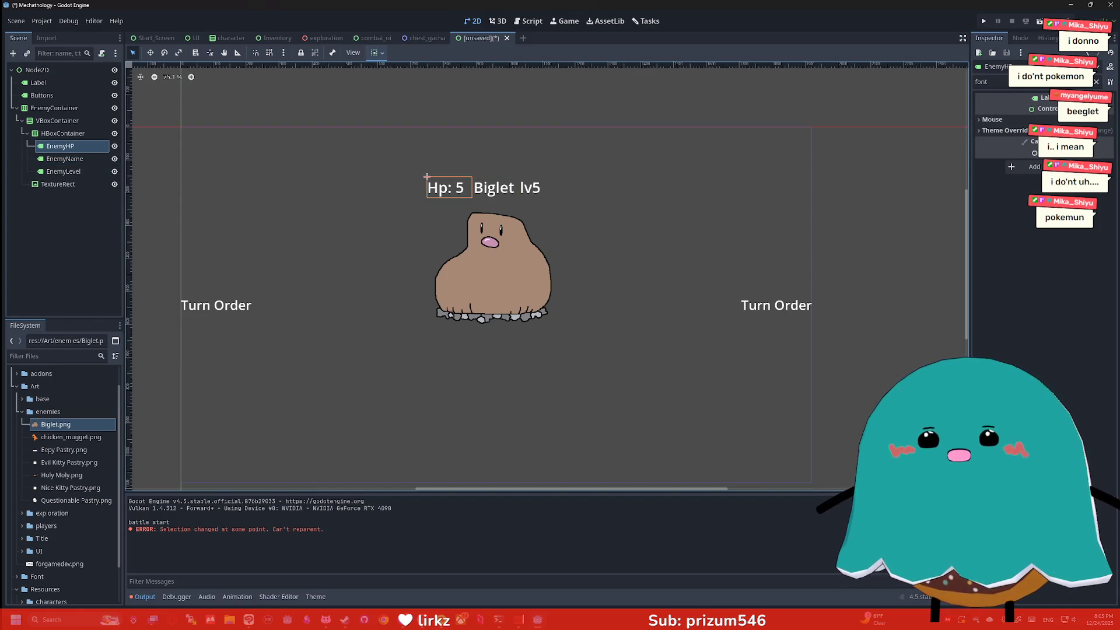
pyautogui.click(1003, 131)
pyautogui.click(1002, 167)
pyautogui.click(993, 179)
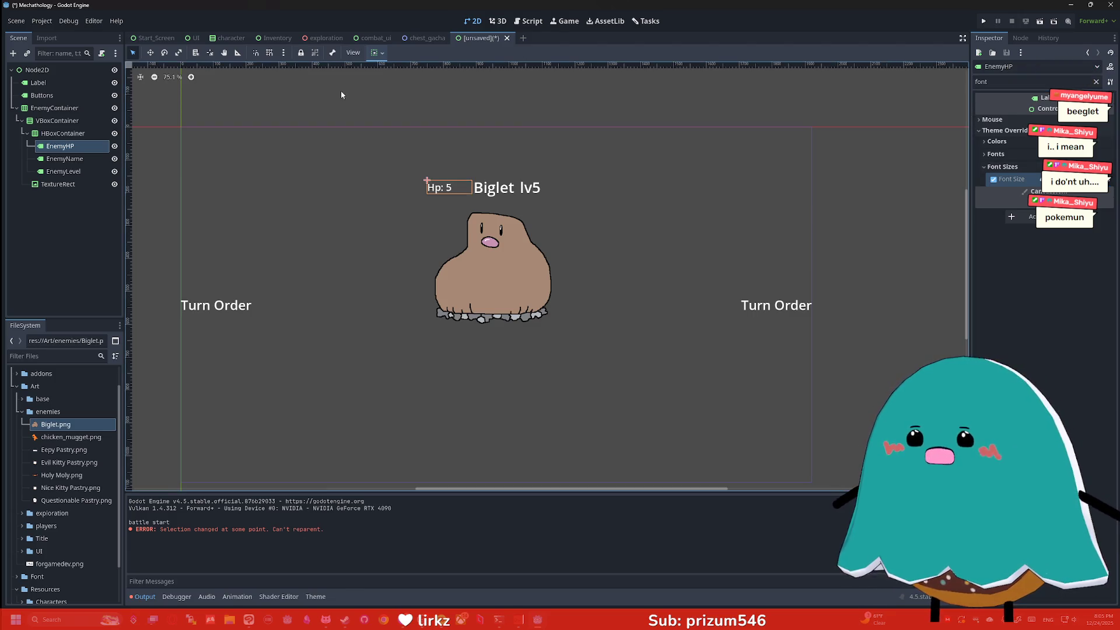
pyautogui.click(63, 172)
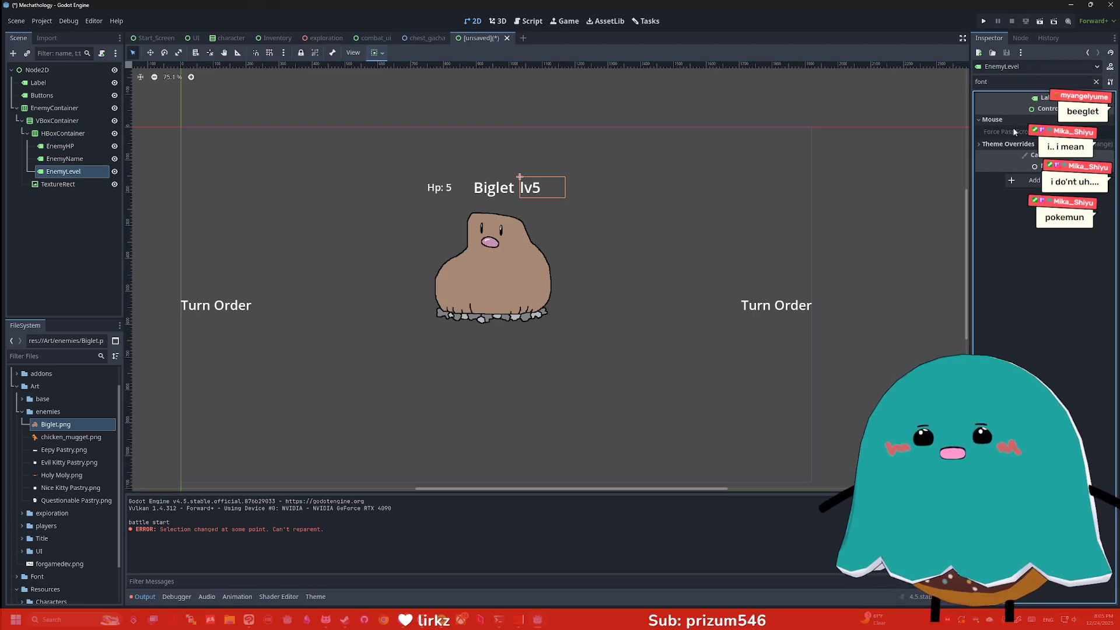
pyautogui.click(1003, 180)
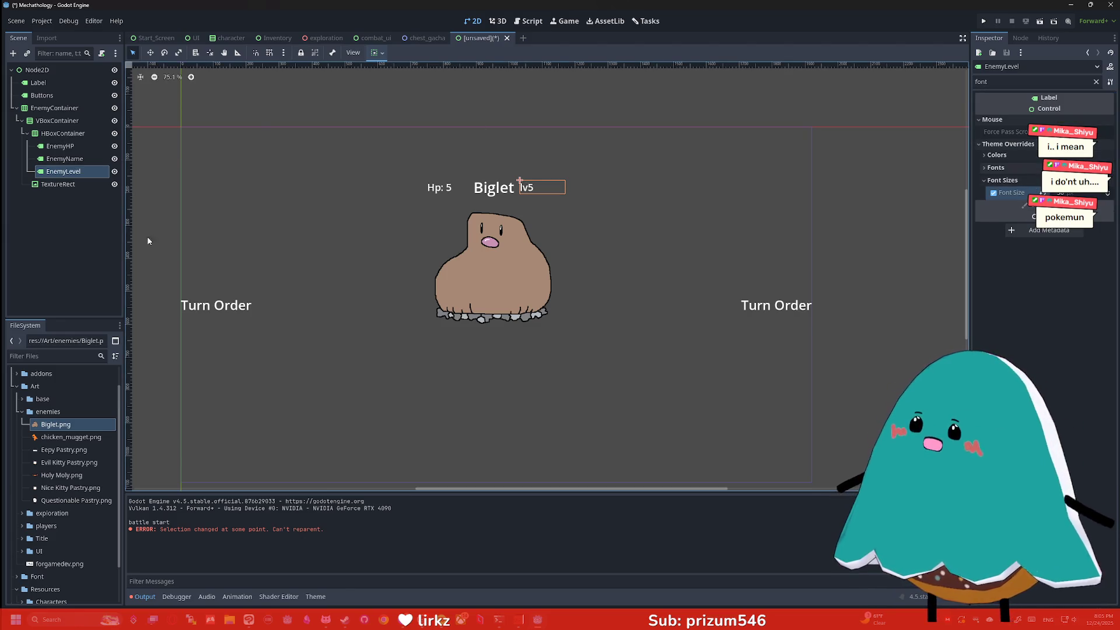
pyautogui.click(1004, 168)
pyautogui.click(1013, 153)
pyautogui.click(1097, 82)
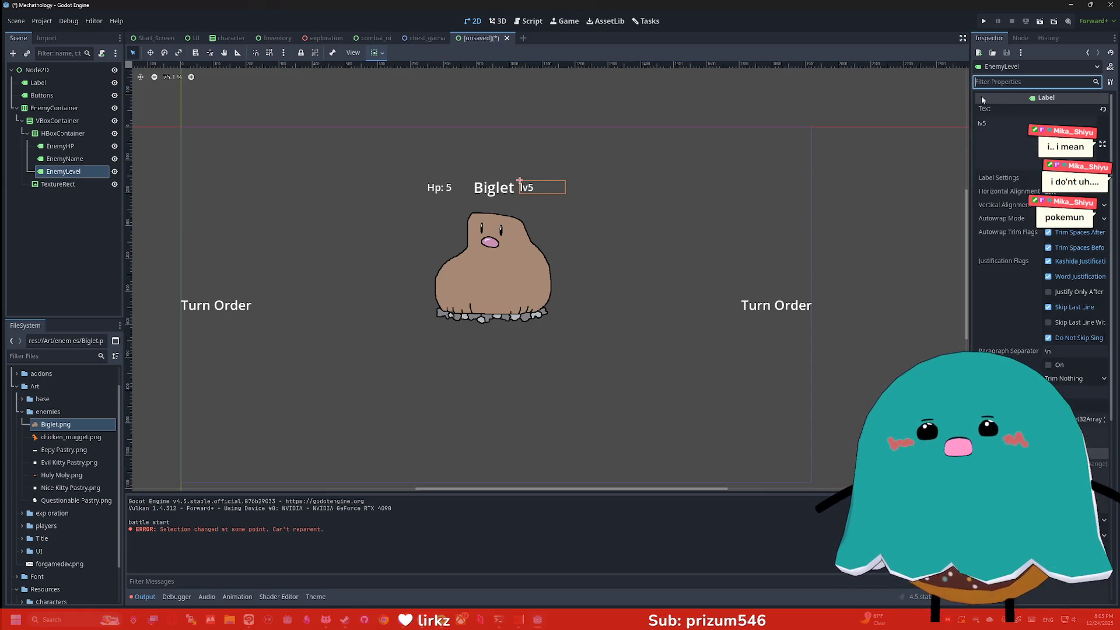
# Step: Delete the shared Text contents of the three enemy labels
pyautogui.keyDown('shift'); pyautogui.click(60, 146); pyautogui.keyUp('shift')
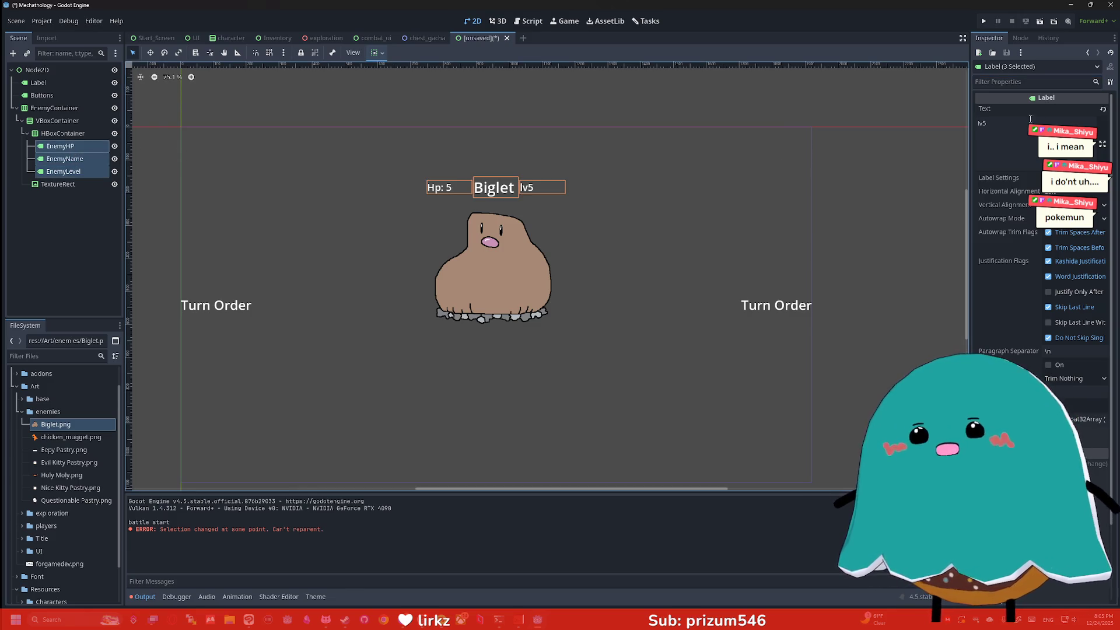
pyautogui.click(1022, 130)
pyautogui.press('BackSpace')
pyautogui.press('BackSpace')
pyautogui.press('BackSpace')
pyautogui.press('BackSpace')
pyautogui.click(879, 179)
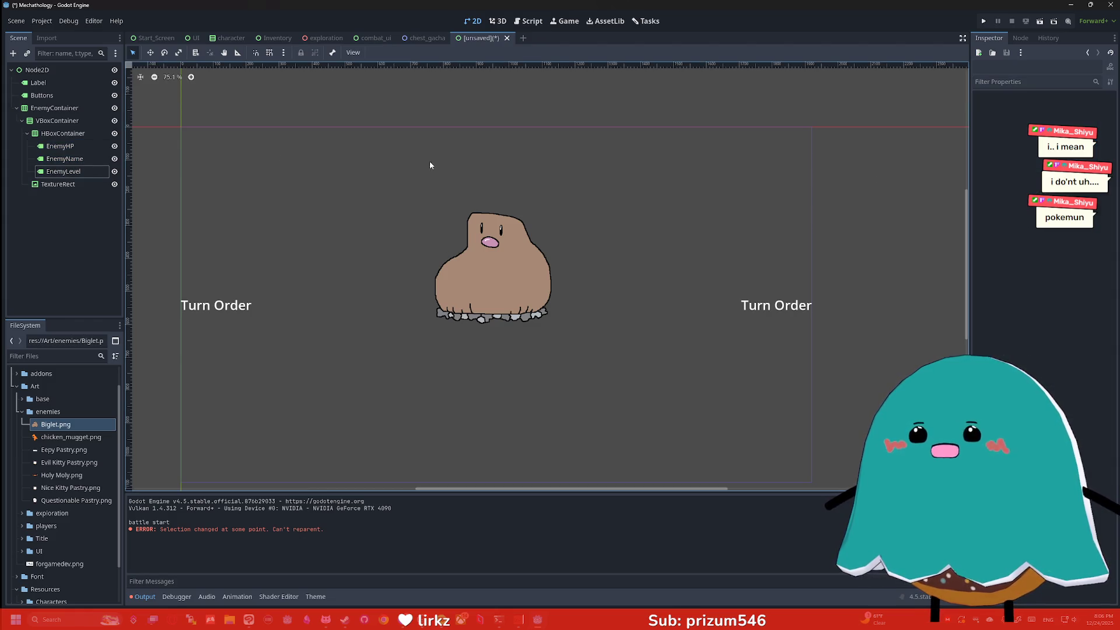
# Step: Re-enter the label texts so they read hp: 5, Biglet and lv5
pyautogui.click(434, 186)
pyautogui.click(994, 136)
pyautogui.write('hp: 5')
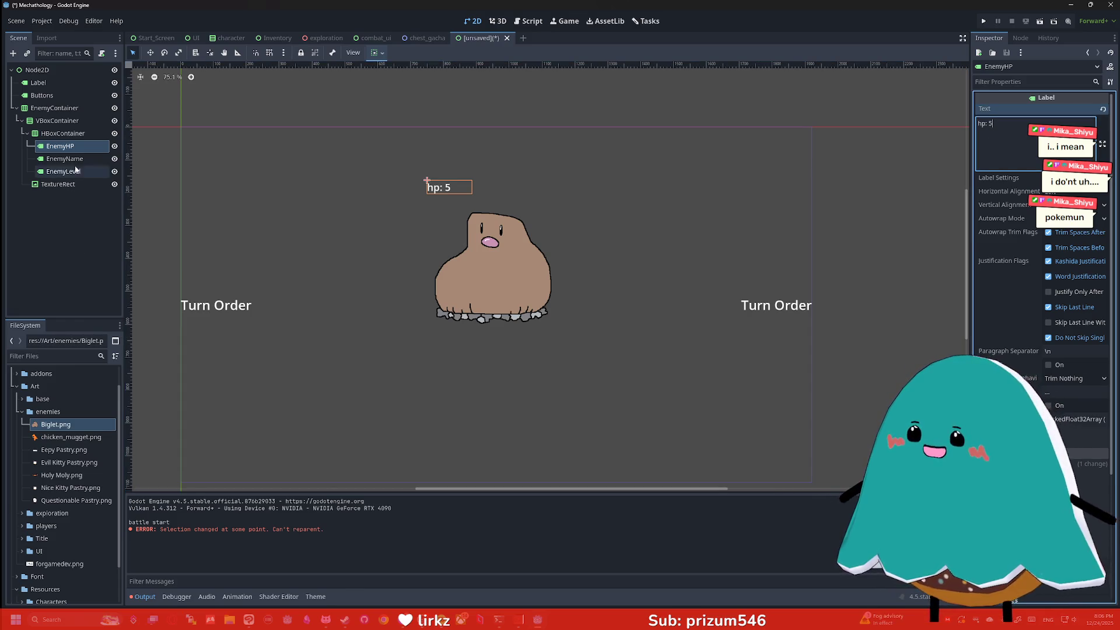
pyautogui.click(65, 159)
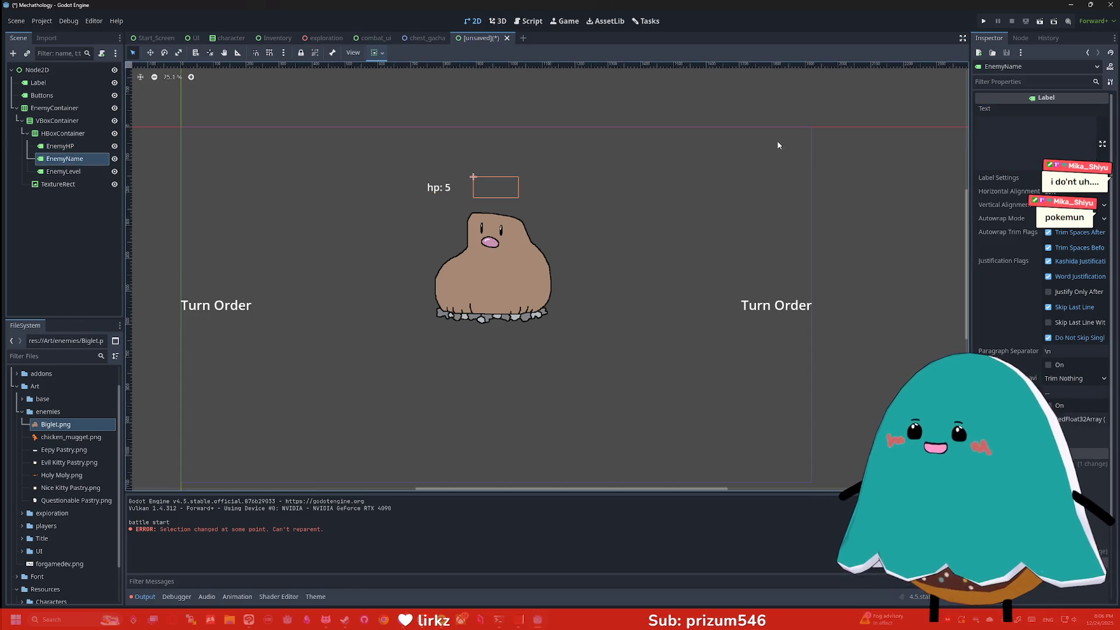
pyautogui.click(1033, 149)
pyautogui.write('Biglet')
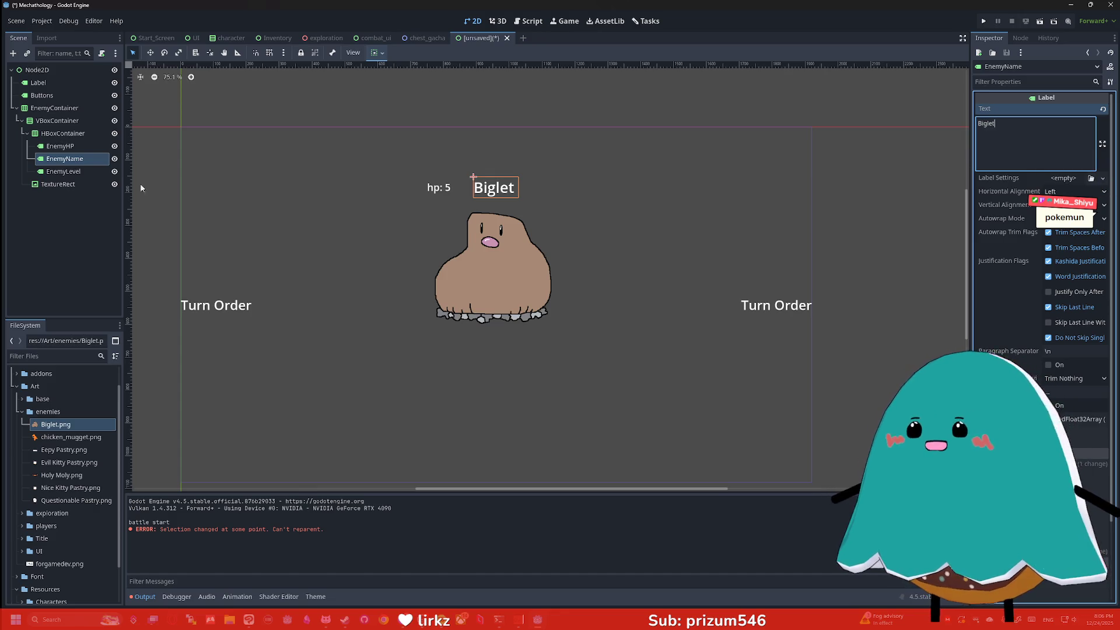
pyautogui.click(63, 171)
pyautogui.click(999, 131)
pyautogui.write('lv.')
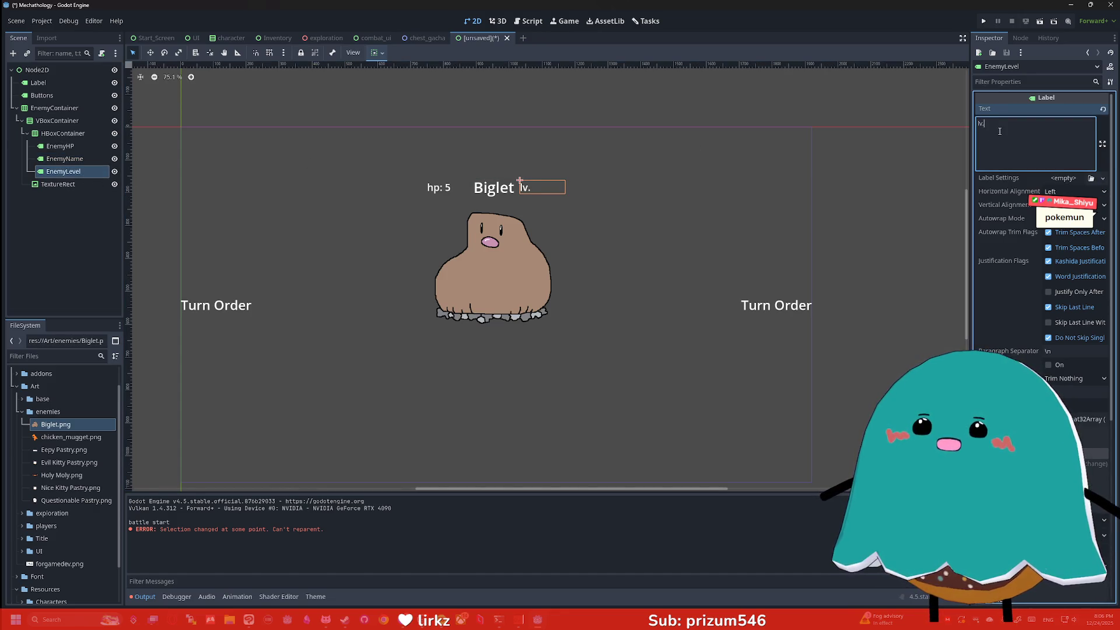
pyautogui.press('BackSpace')
pyautogui.write('5')
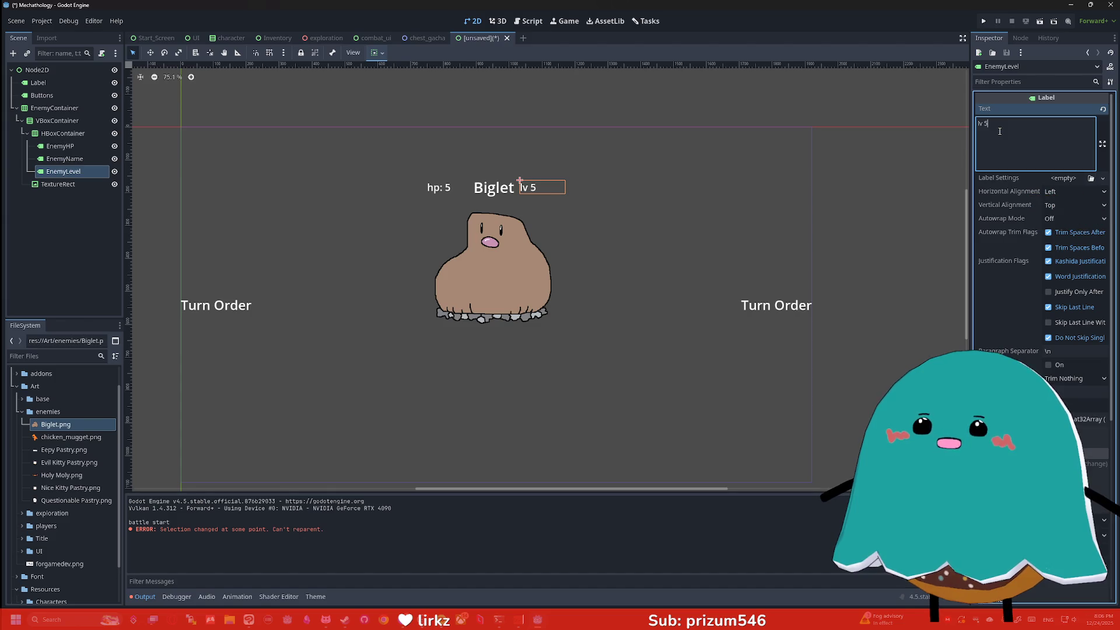
pyautogui.click(903, 196)
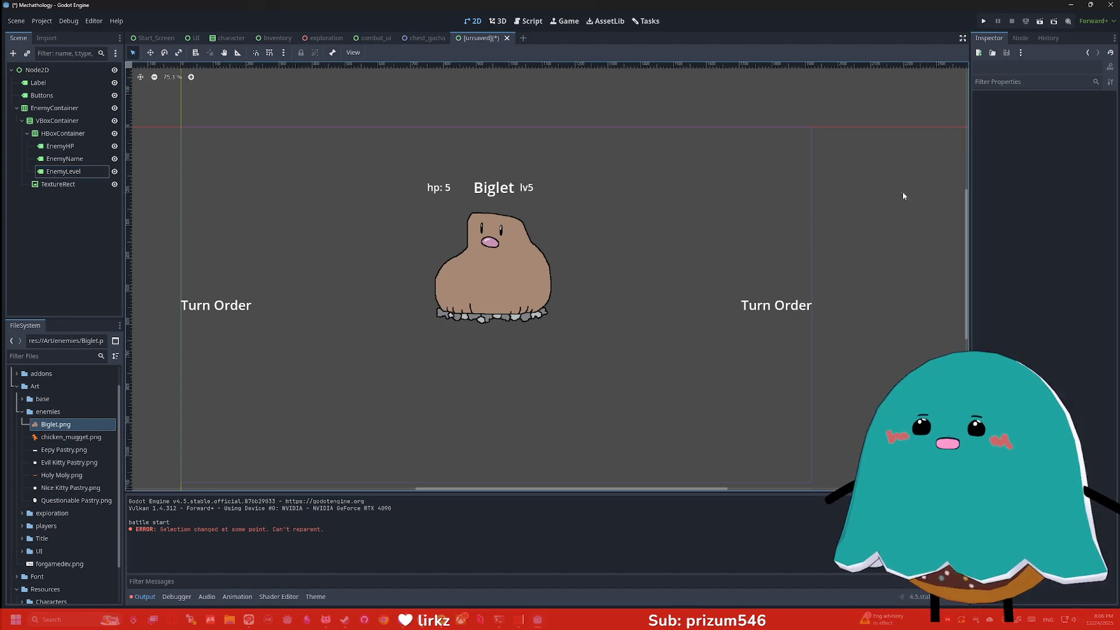
# Step: Set the lv5 label's horizontal and vertical alignment to Center
pyautogui.click(550, 184)
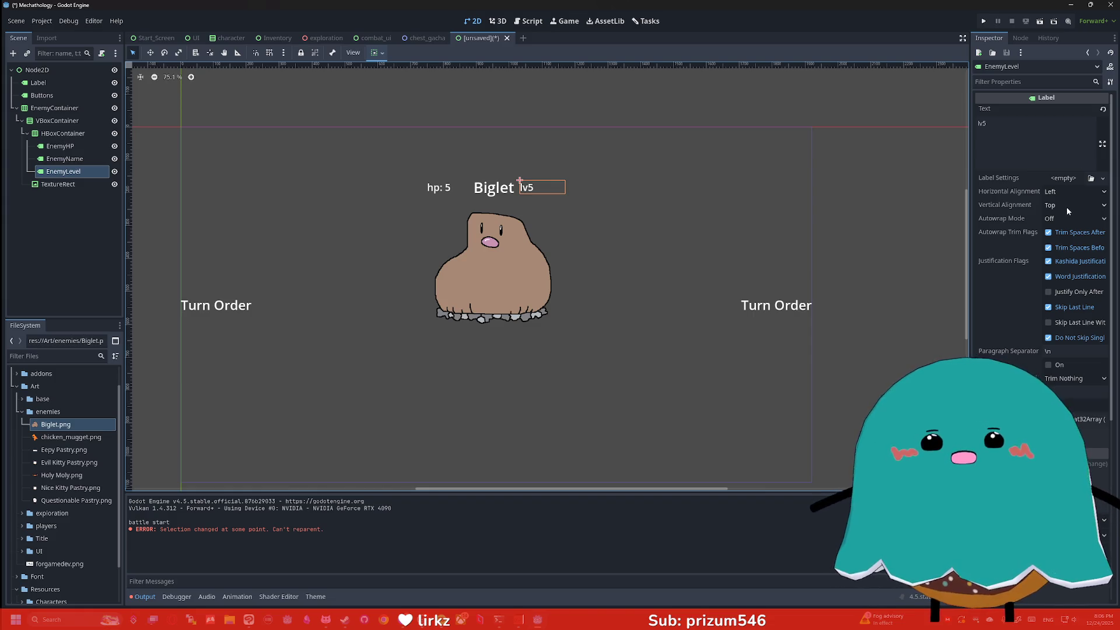
pyautogui.click(1067, 192)
pyautogui.click(1057, 230)
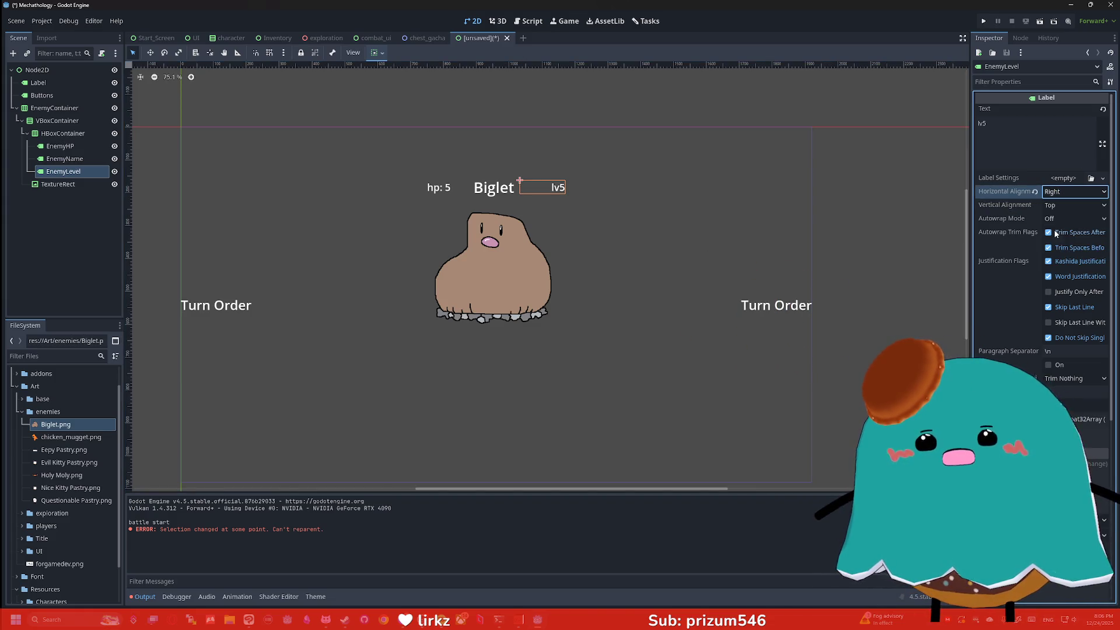
pyautogui.click(1065, 206)
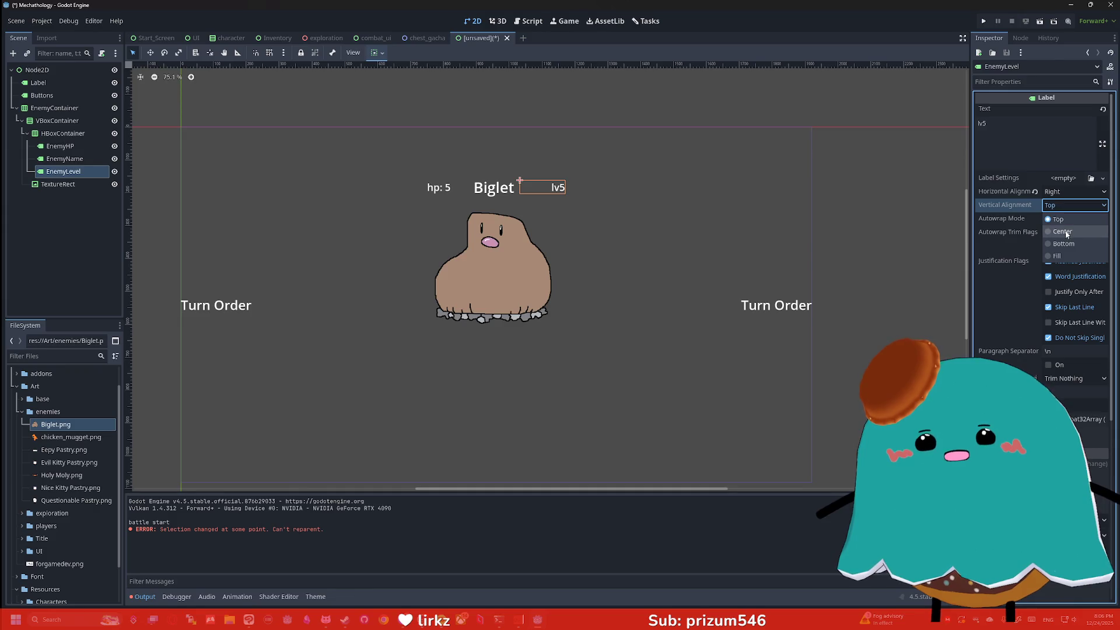
pyautogui.click(1067, 234)
pyautogui.click(1060, 193)
pyautogui.click(1057, 218)
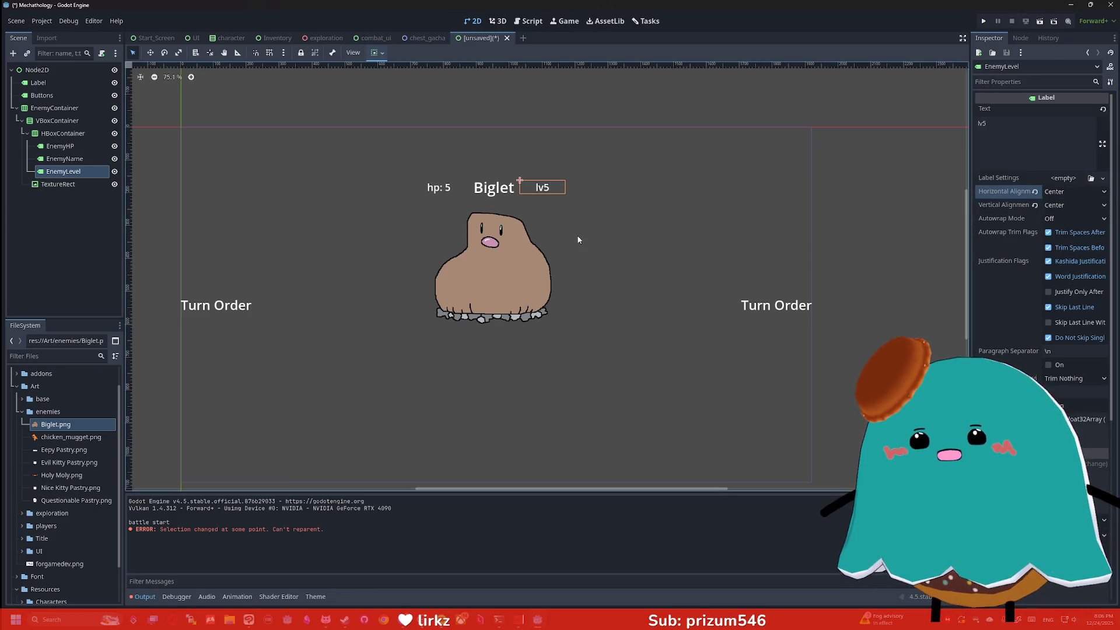
# Step: Set the hp: 5 label's vertical and horizontal alignment to Center
pyautogui.click(44, 164)
pyautogui.click(52, 146)
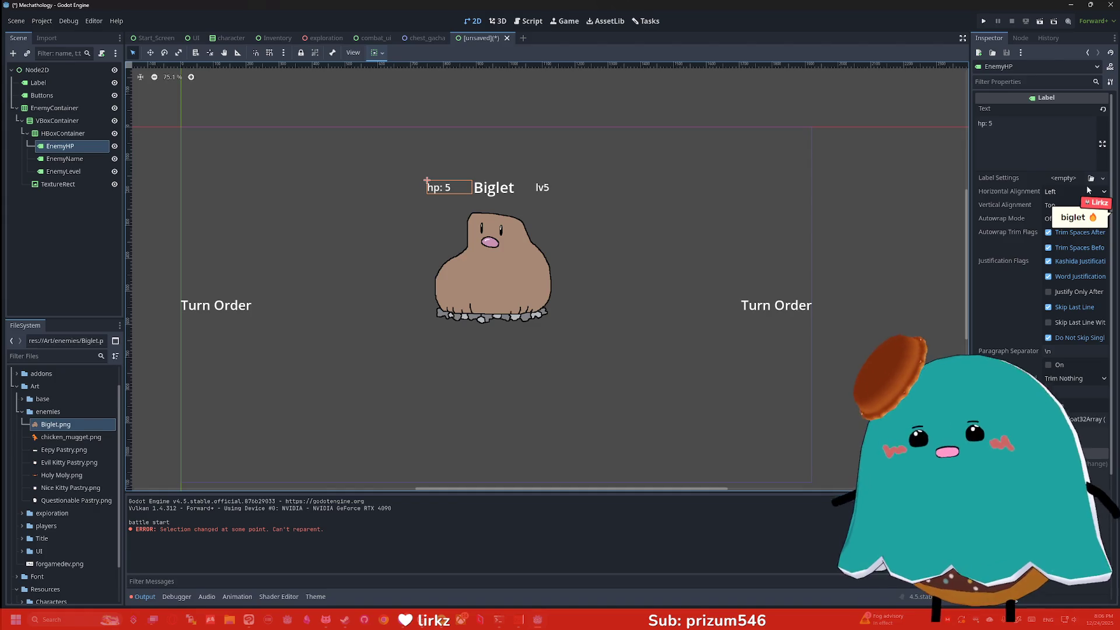
pyautogui.click(1065, 206)
pyautogui.click(1067, 234)
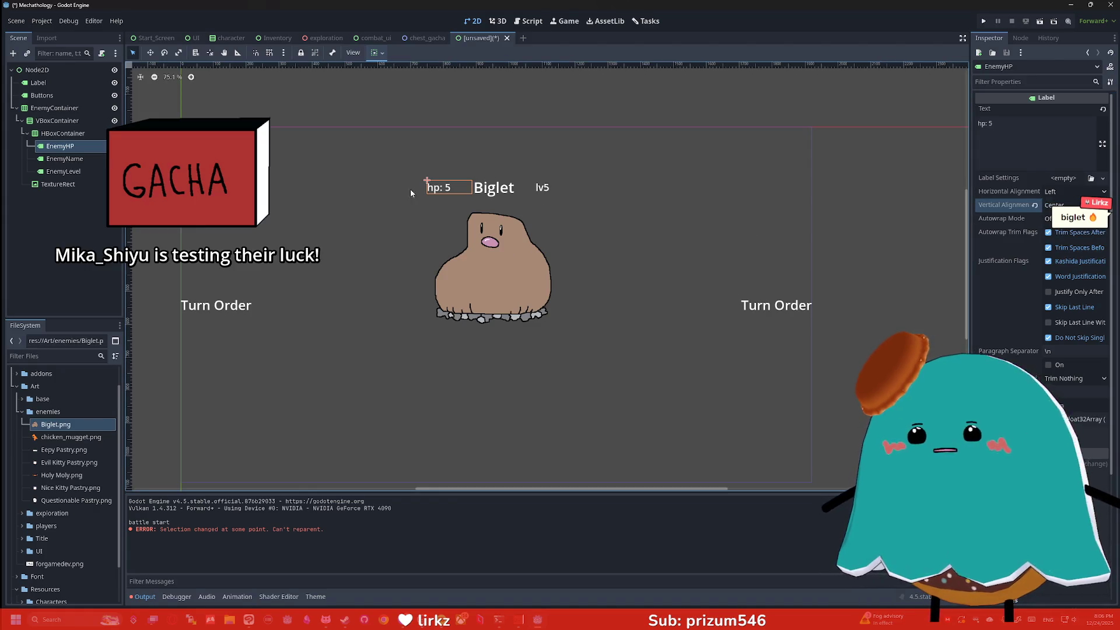
pyautogui.click(1065, 192)
pyautogui.click(1066, 220)
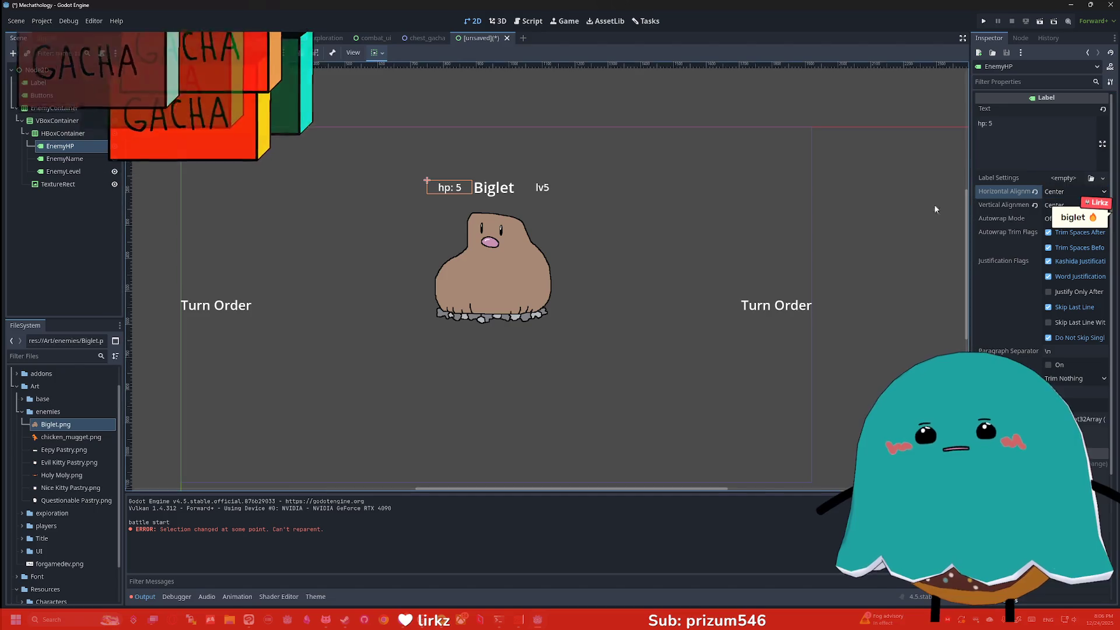
pyautogui.click(494, 187)
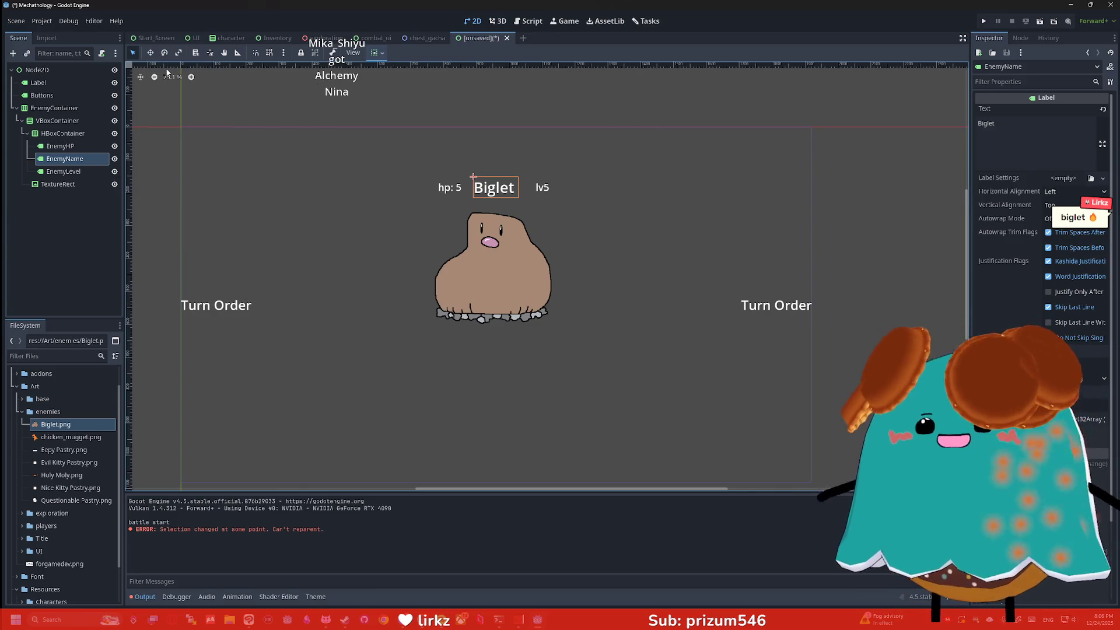
pyautogui.keyDown('ctrl'); pyautogui.click(50, 150); pyautogui.keyUp('ctrl')
pyautogui.keyDown('ctrl'); pyautogui.click(63, 171); pyautogui.keyUp('ctrl')
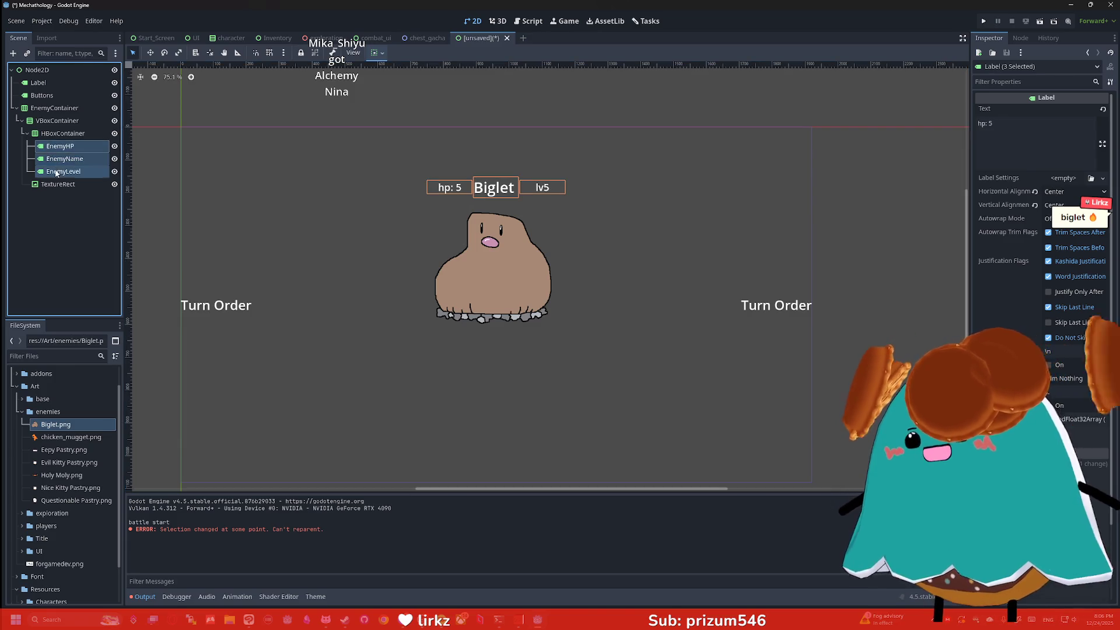
# Step: Apply SuperRugged-4nBy9.ttf as the Font override for the three enemy labels
pyautogui.click(1026, 82)
pyautogui.write('font')
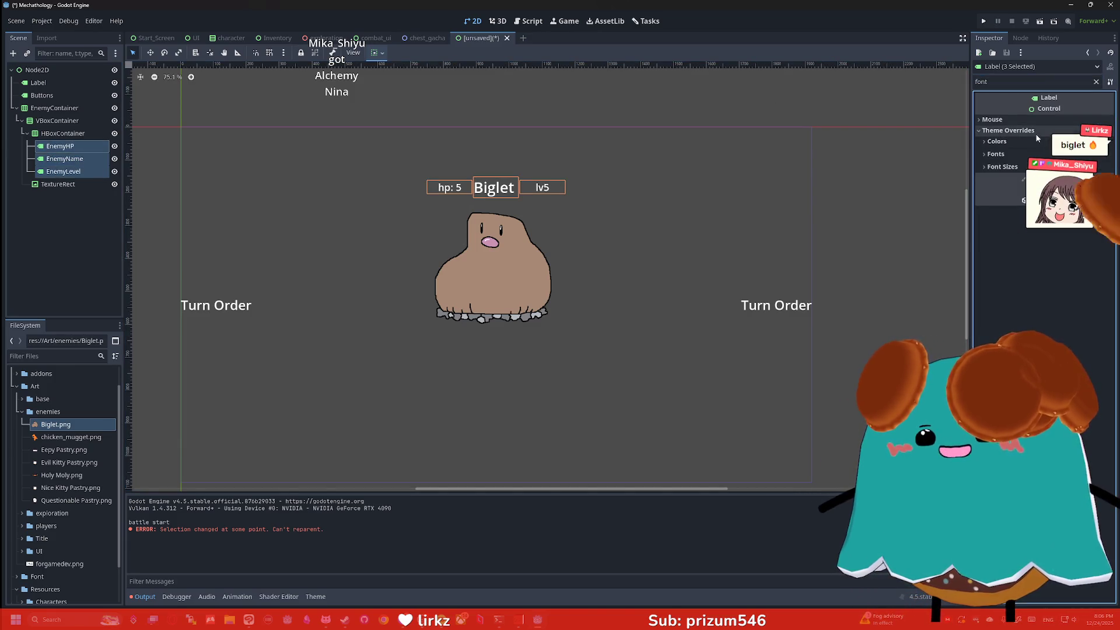
pyautogui.click(1022, 155)
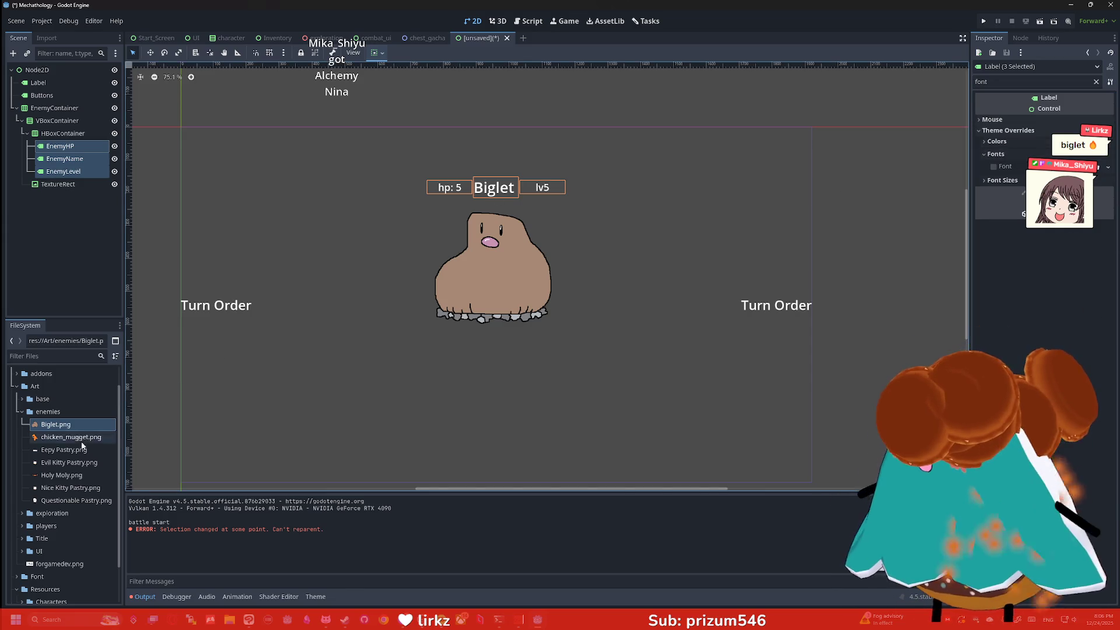
pyautogui.click(22, 412)
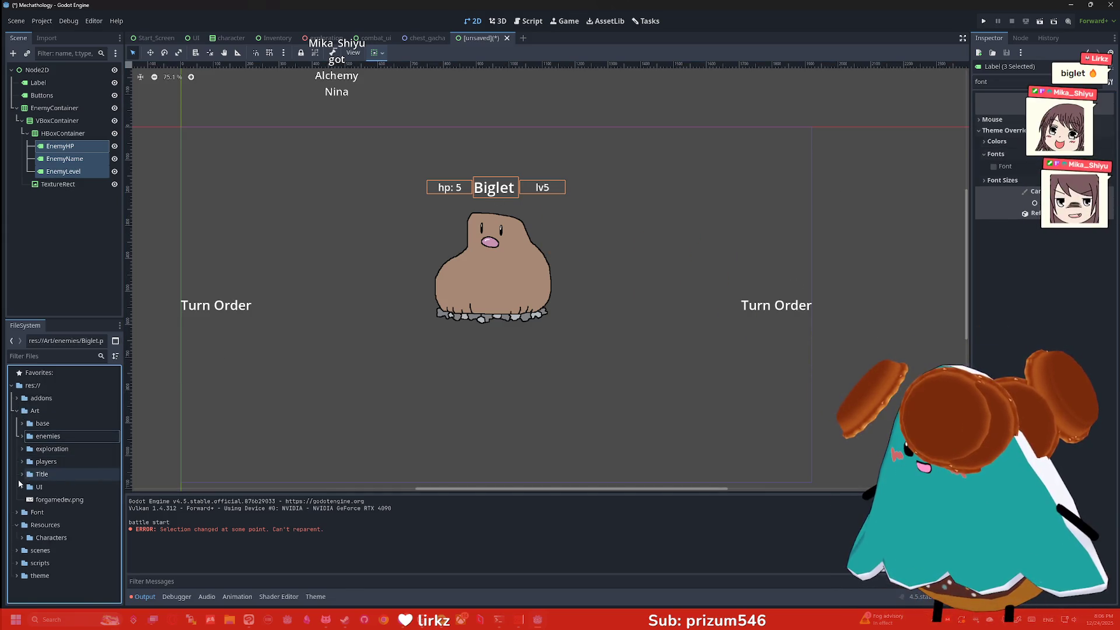
pyautogui.click(17, 512)
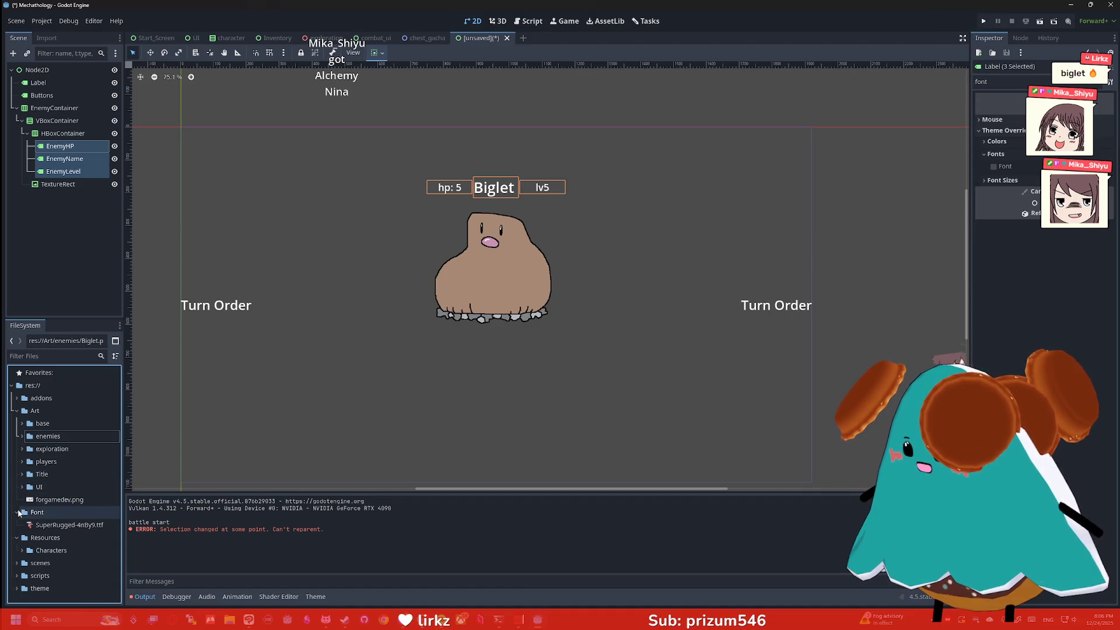
pyautogui.moveTo(54, 525)
pyautogui.mouseDown()
pyautogui.moveTo(891, 255)
pyautogui.moveTo(1068, 169)
pyautogui.mouseUp()
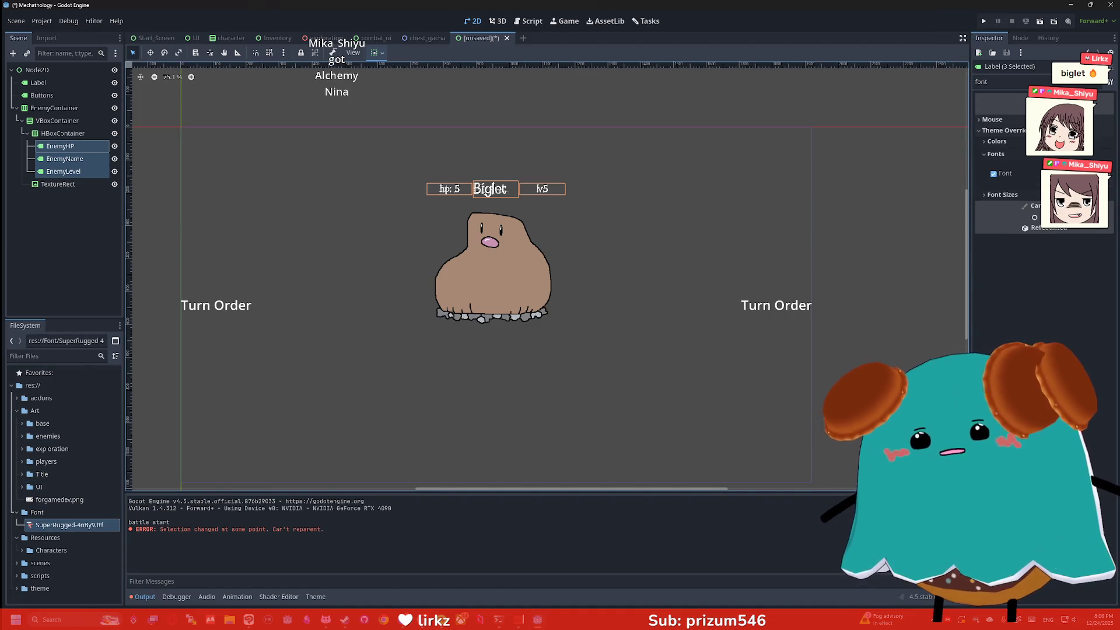
pyautogui.scroll(5, 517, 201)
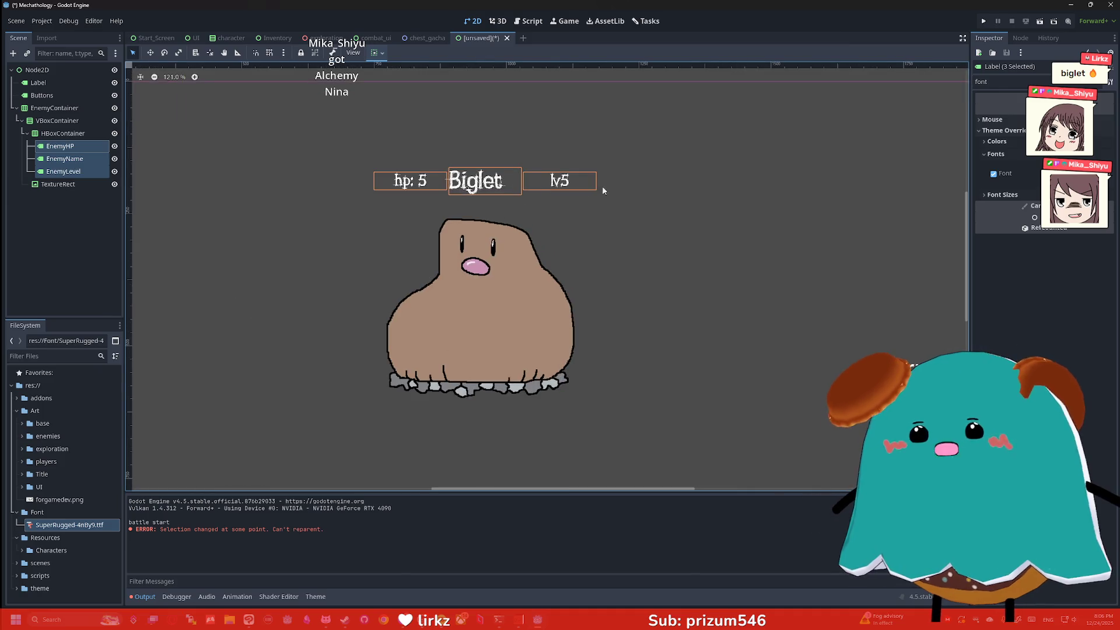
# Step: Enable the labels' Font Size override and raise it to a larger size
pyautogui.moveTo(1007, 82); pyautogui.dragTo(909, 86)
pyautogui.write('siz')
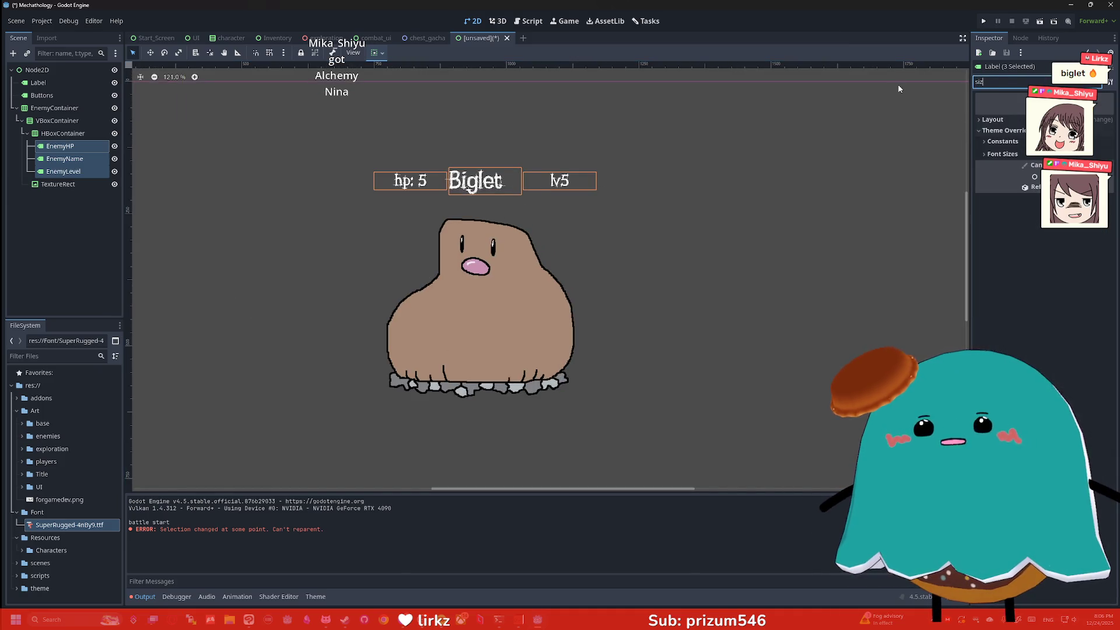
pyautogui.click(1019, 156)
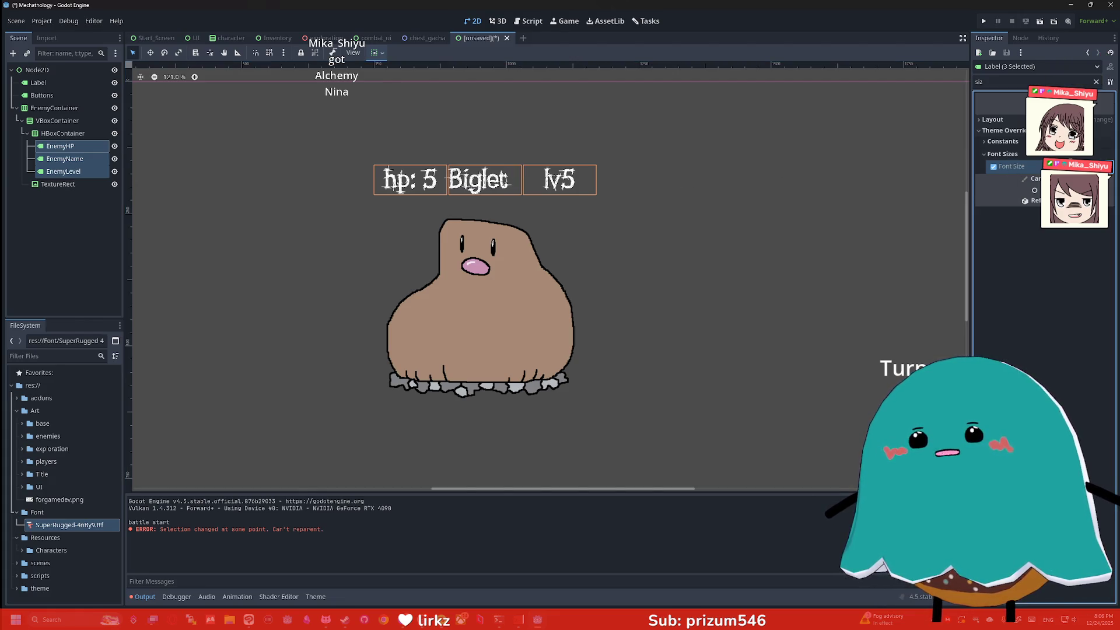
pyautogui.press('Up')
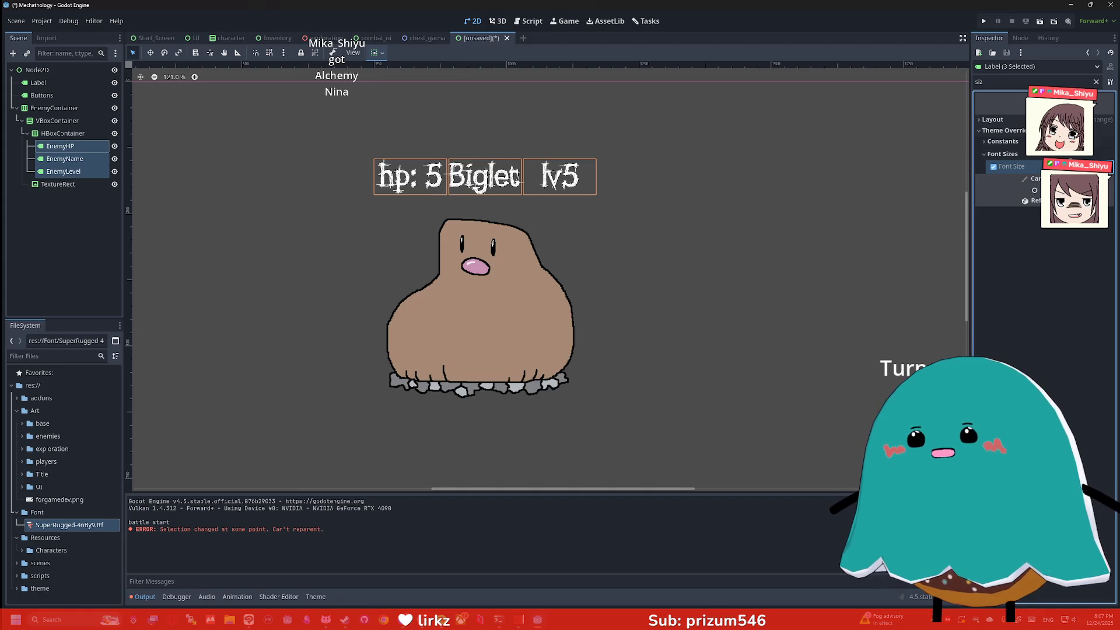
pyautogui.scroll(-3, 624, 228)
pyautogui.click(624, 227)
pyautogui.scroll(-2, 627, 233)
pyautogui.scroll(2, 695, 248)
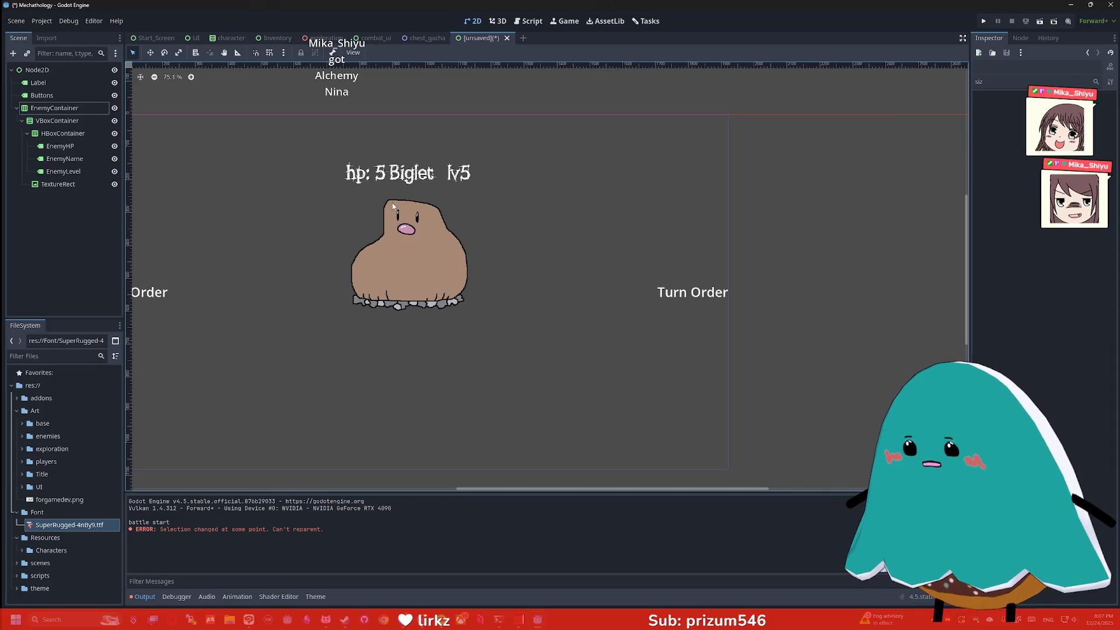
# Step: Select the hp, Biglet and lv5 labels and browse their layout properties in the Inspector
pyautogui.click(74, 145)
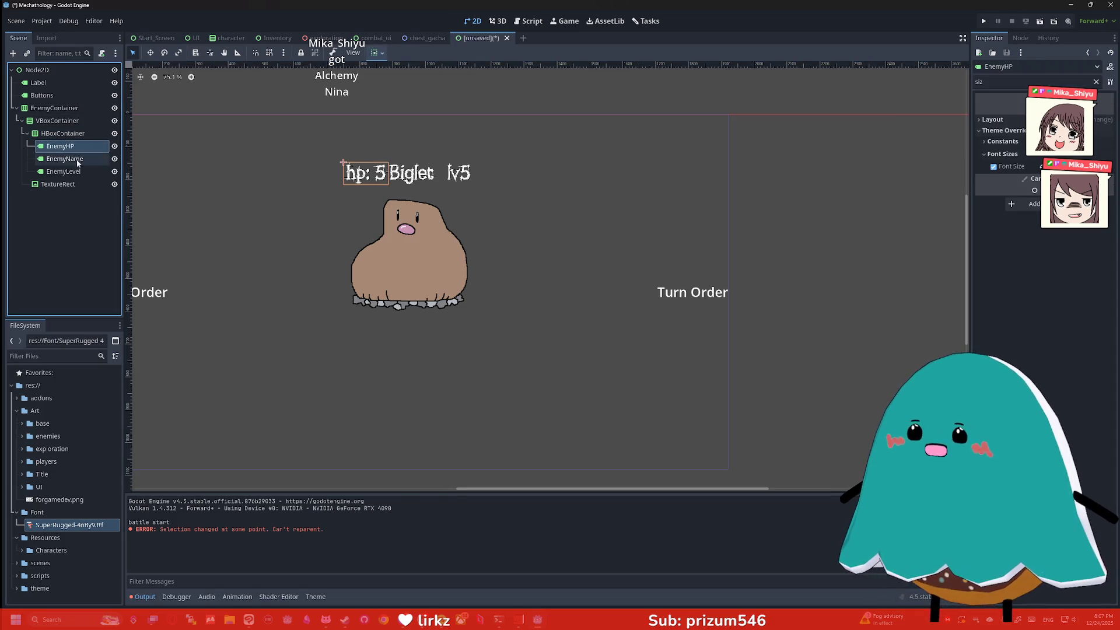
pyautogui.keyDown('shift'); pyautogui.click(78, 172); pyautogui.keyUp('shift')
pyautogui.doubleClick(986, 82)
pyautogui.write('sep')
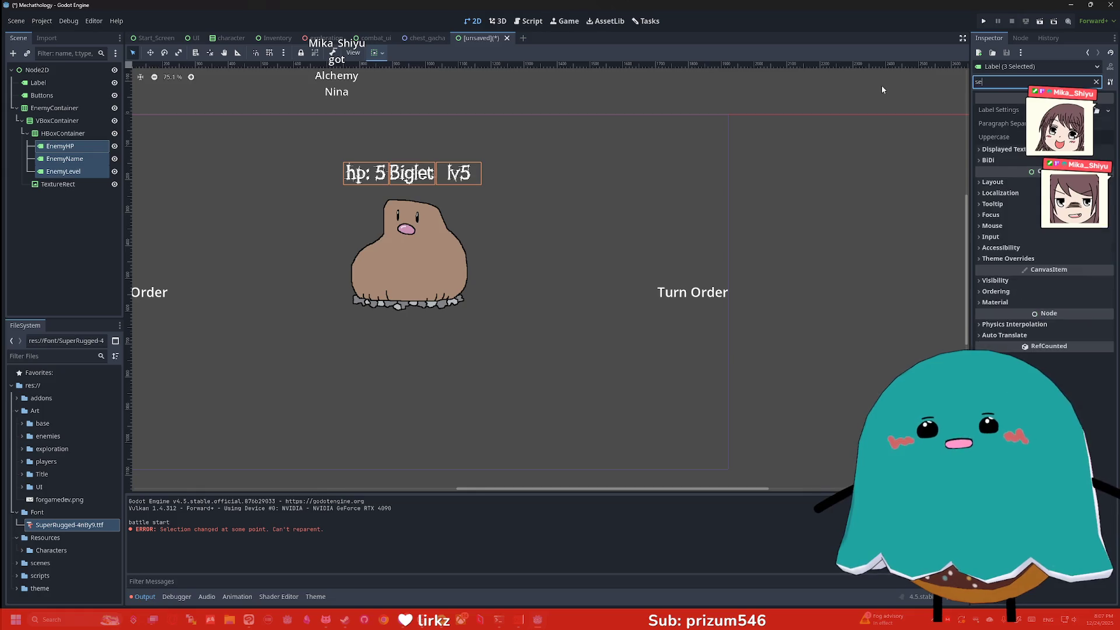
pyautogui.click(998, 140)
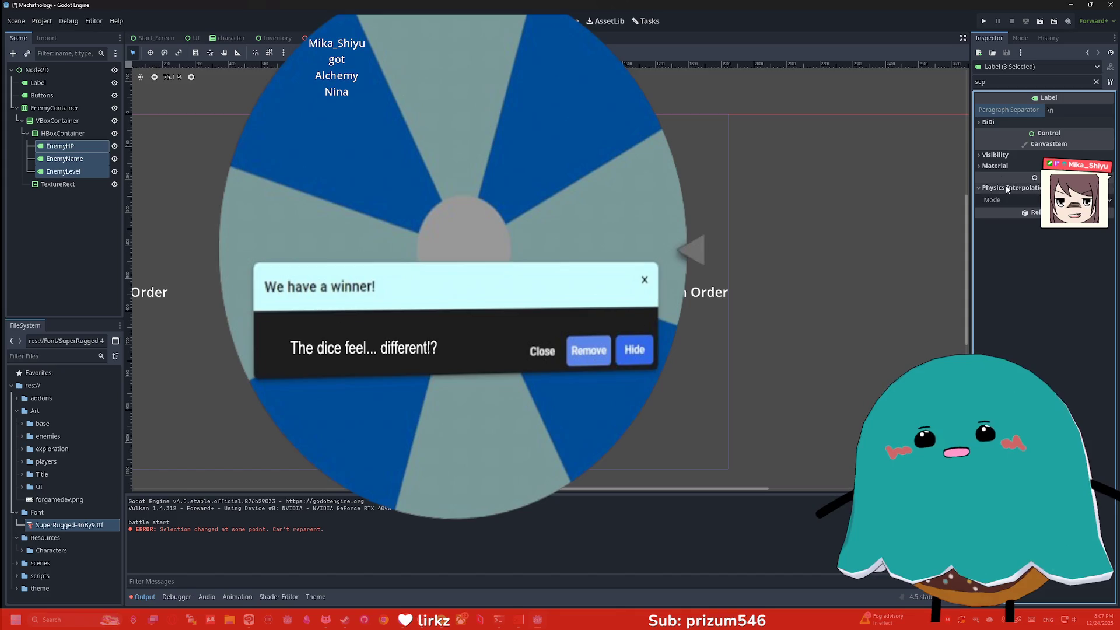
pyautogui.click(1005, 82)
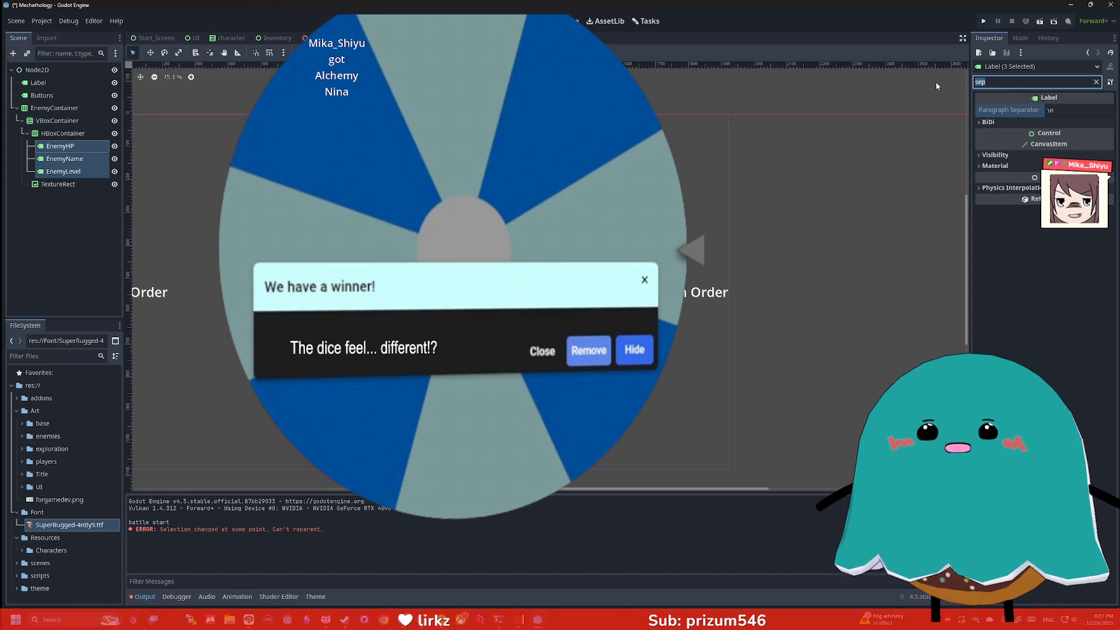
pyautogui.press('BackSpace')
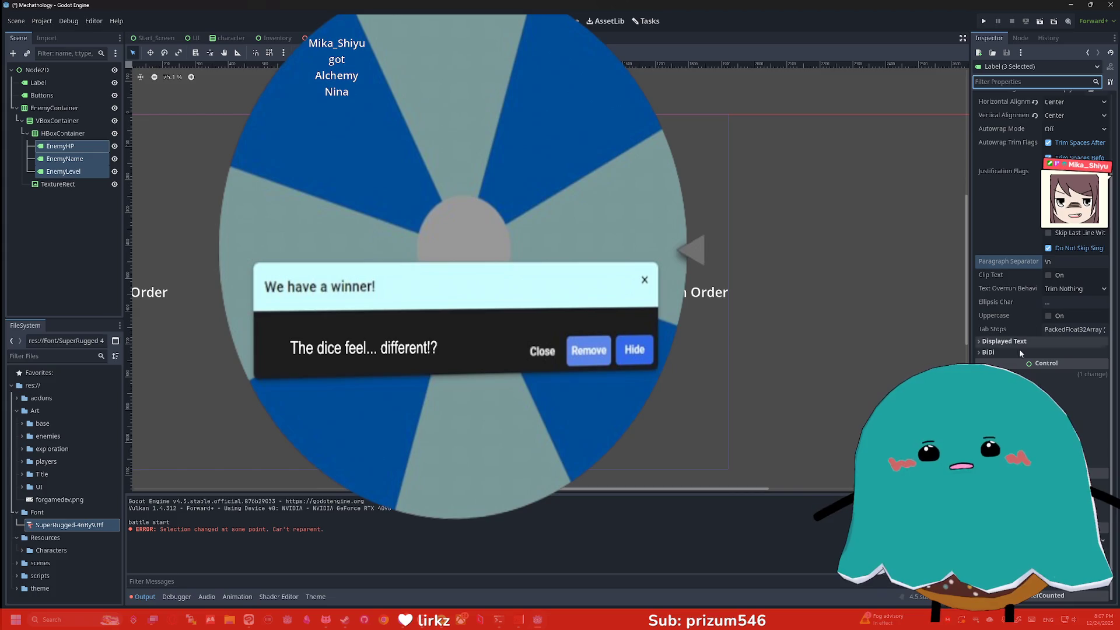
pyautogui.scroll(-2, 1020, 353)
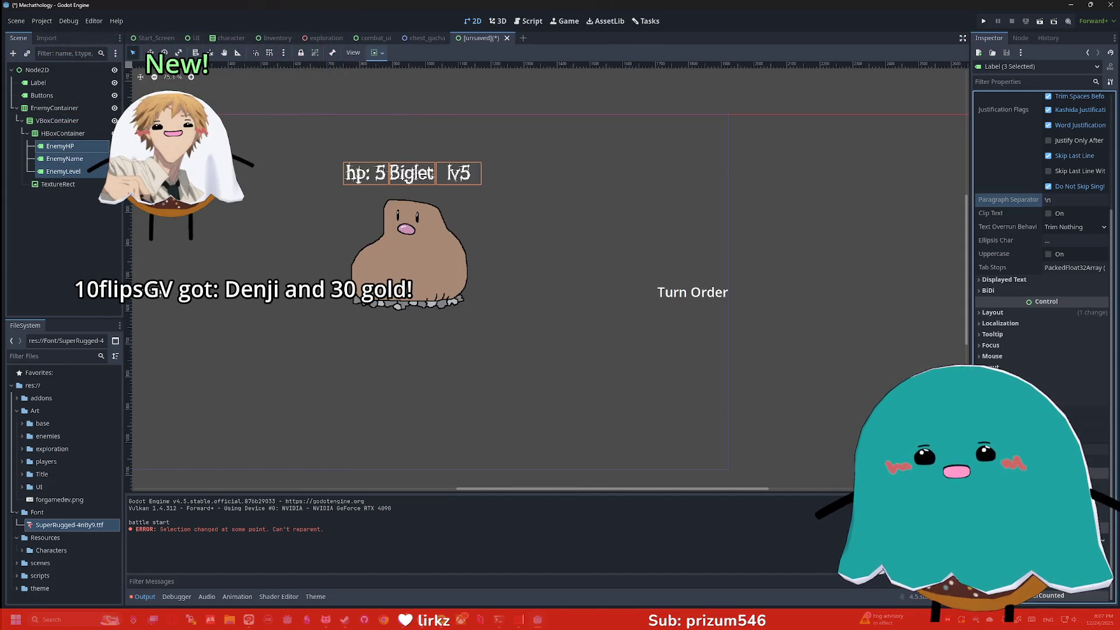
pyautogui.click(992, 313)
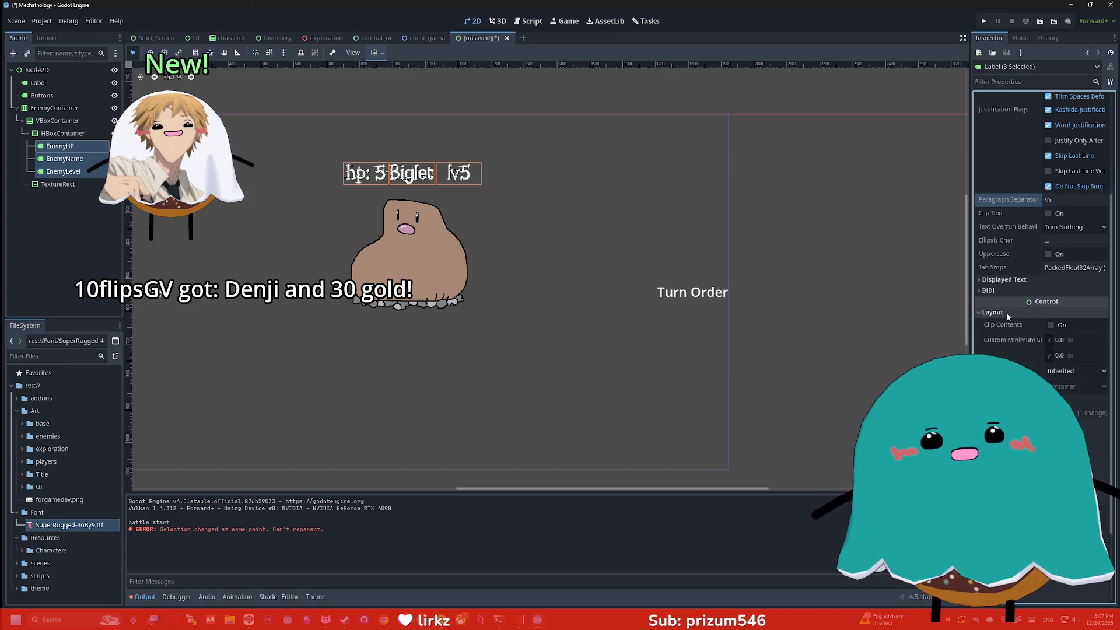
pyautogui.scroll(-2, 1042, 263)
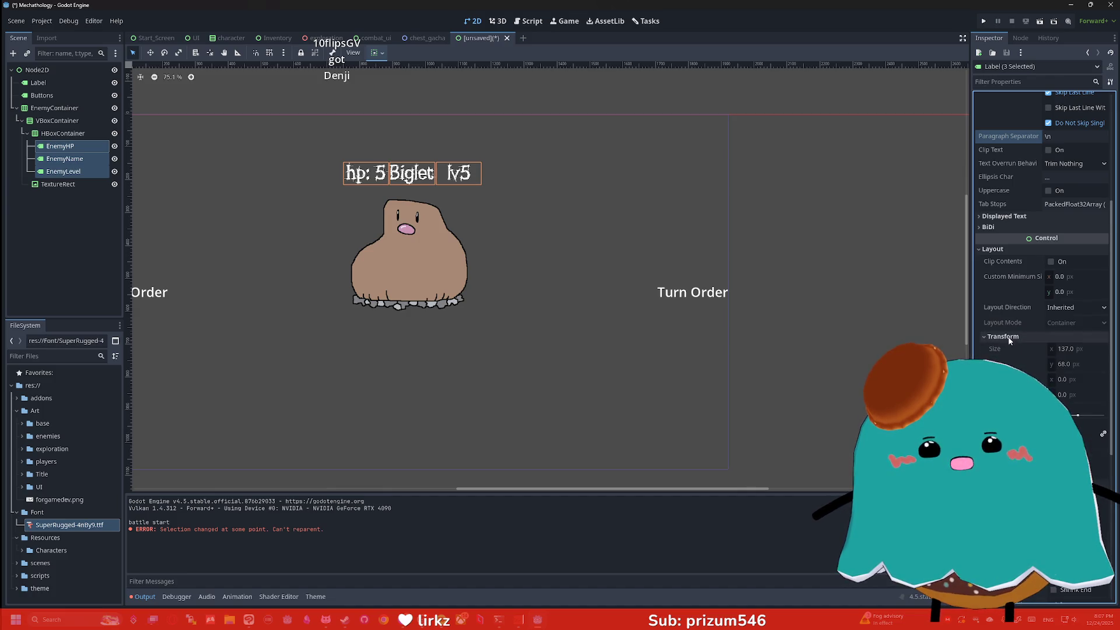
# Step: Give the HBoxContainer a Separation override of 70, after trying 10 and 30
pyautogui.click(389, 173)
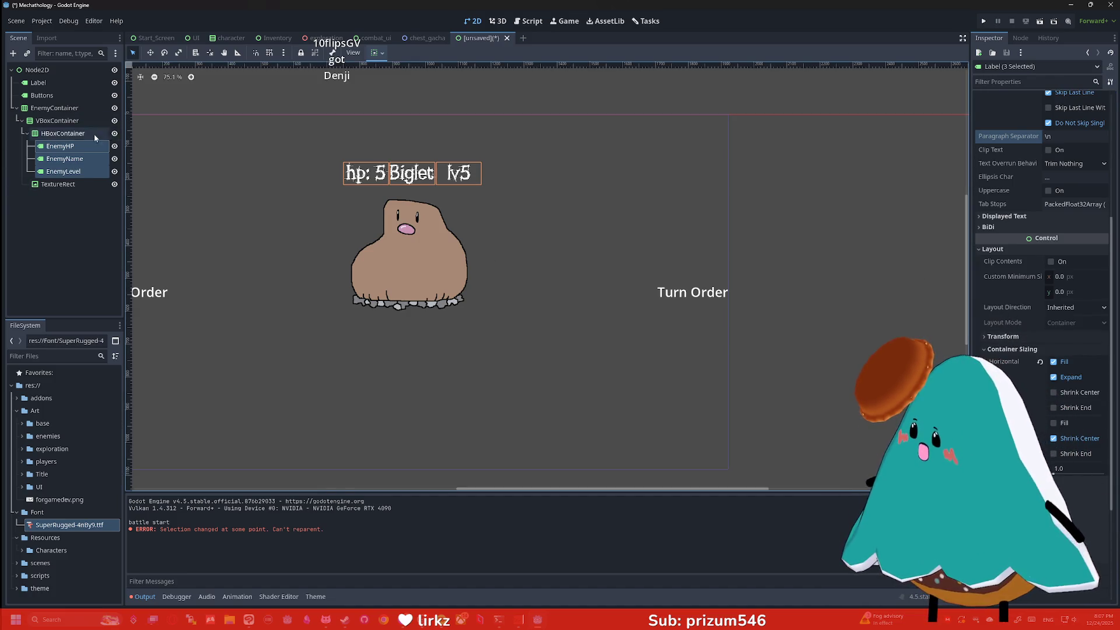
pyautogui.click(1010, 81)
pyautogui.write('sp')
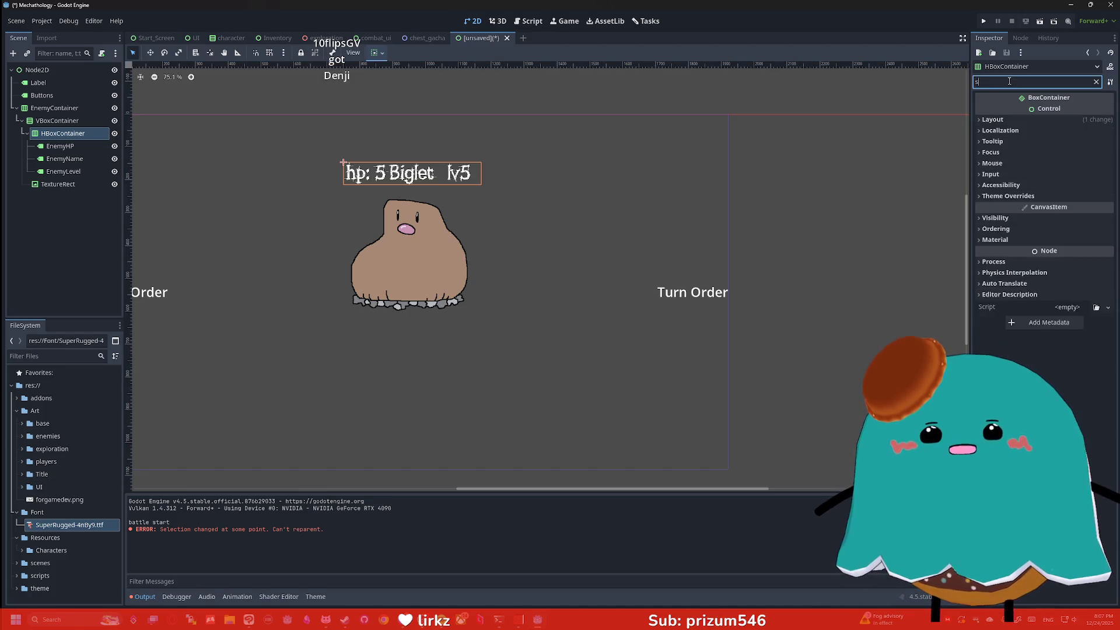
pyautogui.click(1007, 141)
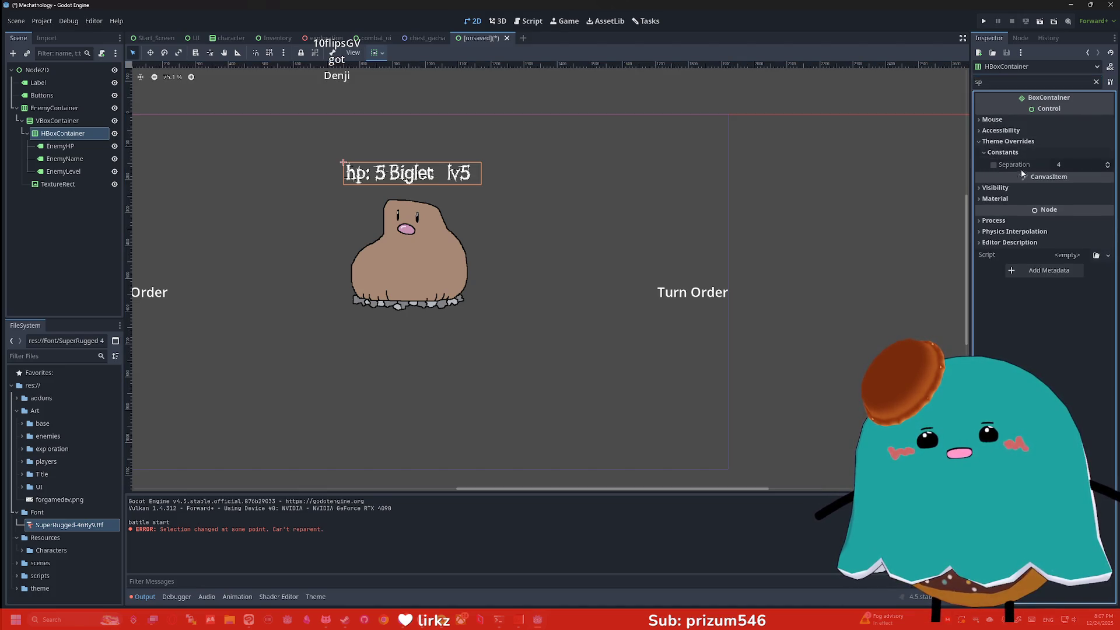
pyautogui.press('Return')
pyautogui.click(1077, 164)
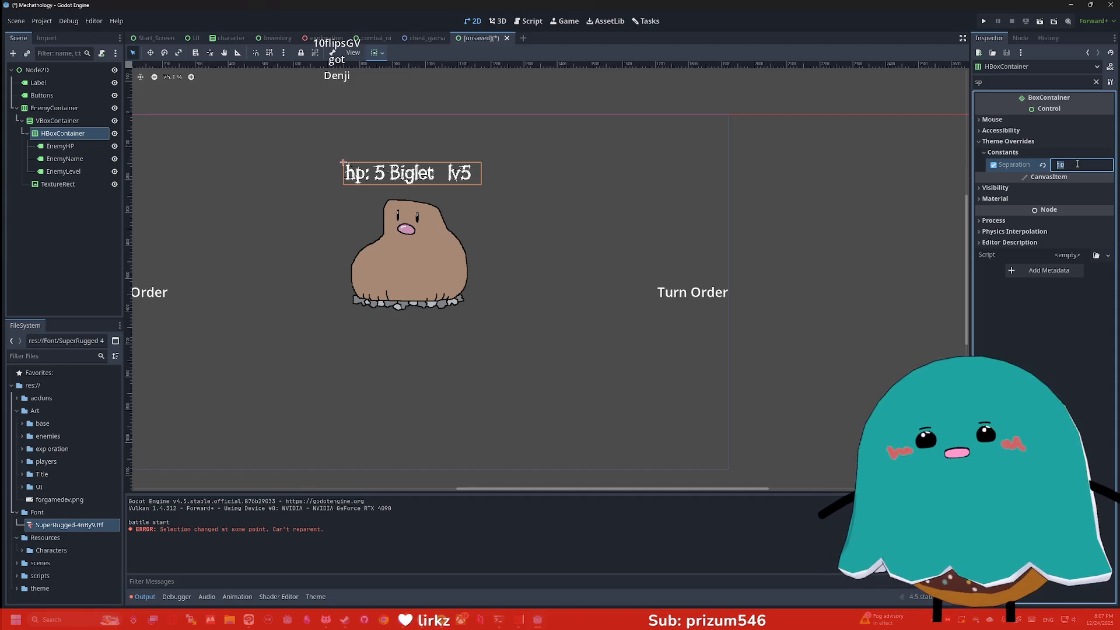
pyautogui.write('30')
pyautogui.press('Return')
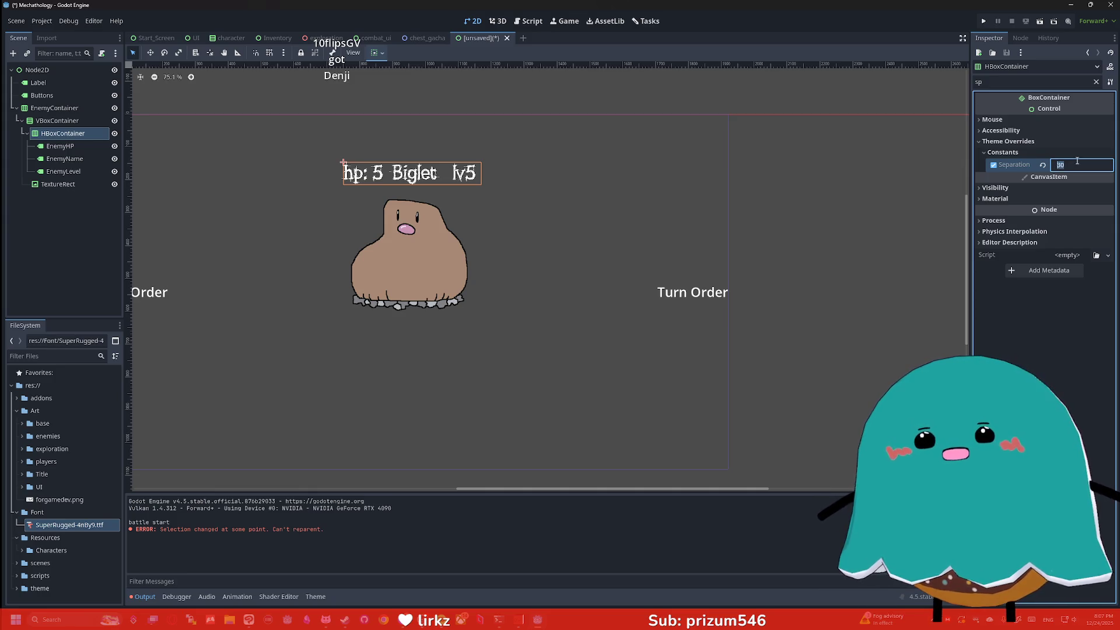
pyautogui.write('70')
pyautogui.press('Return')
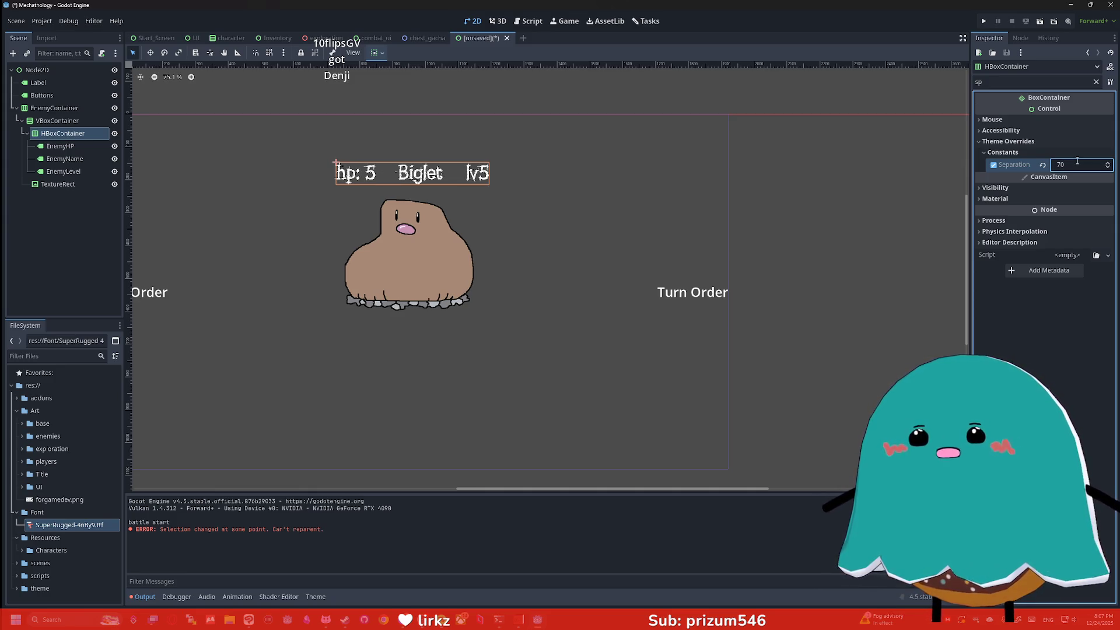
# Step: Check the Biglet TextureRect and EnemyContainer, then select the EnemyName label
pyautogui.click(605, 183)
pyautogui.click(475, 268)
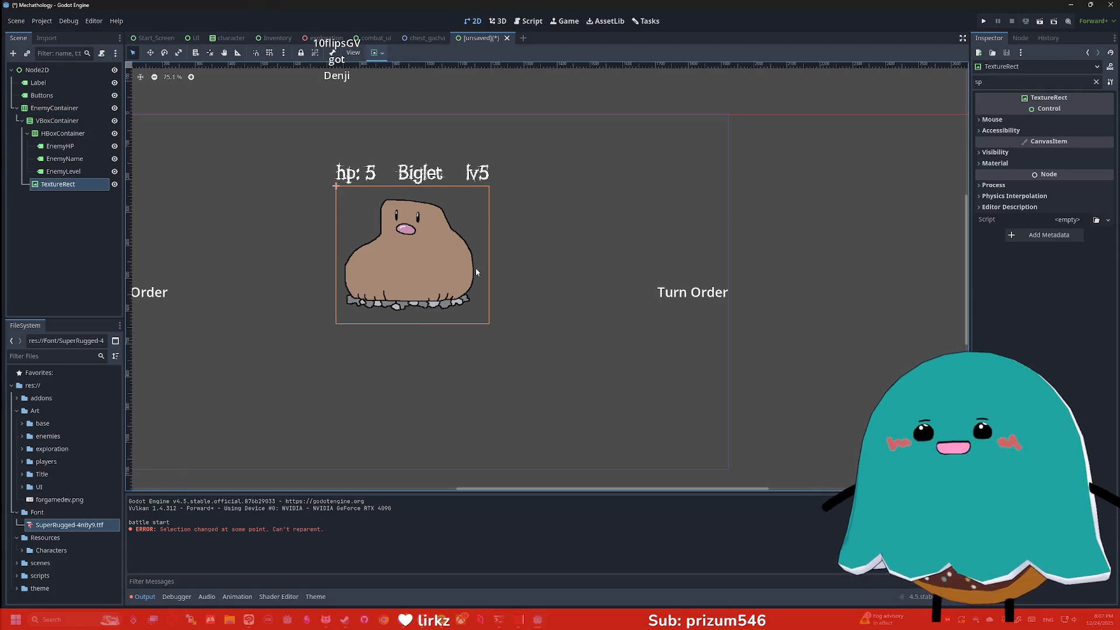
pyautogui.click(521, 262)
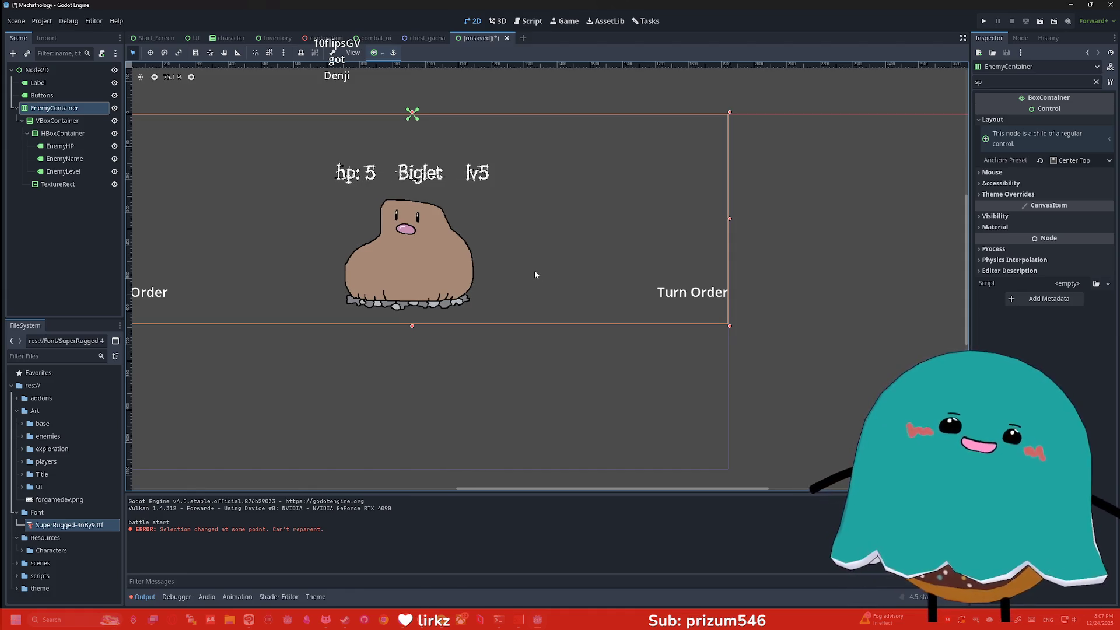
pyautogui.click(744, 279)
pyautogui.scroll(-1, 744, 279)
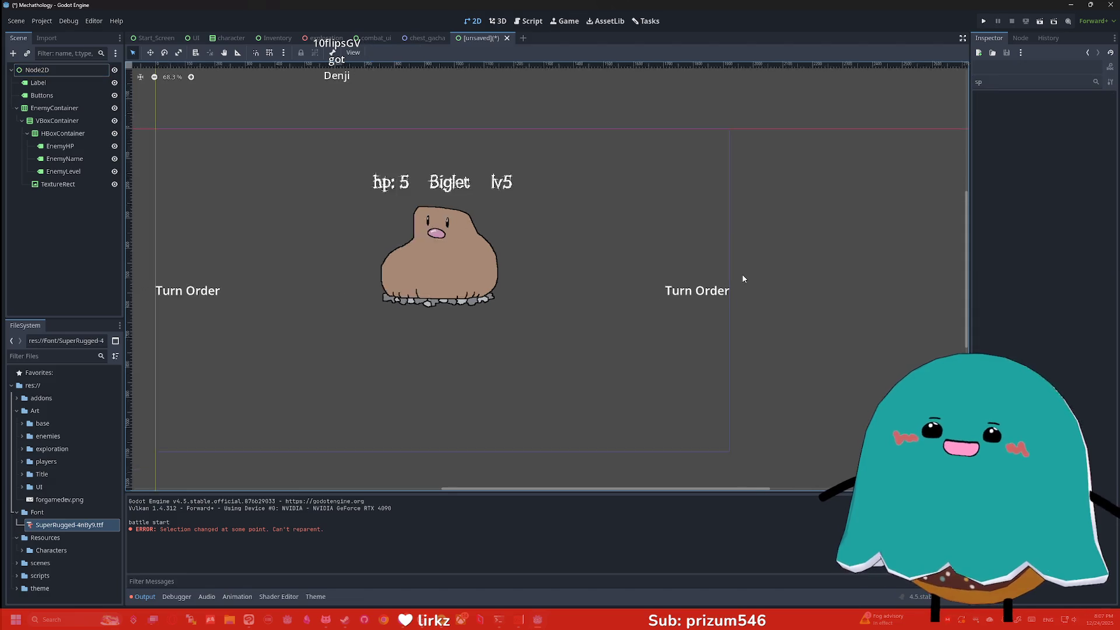
pyautogui.scroll(-1, 741, 279)
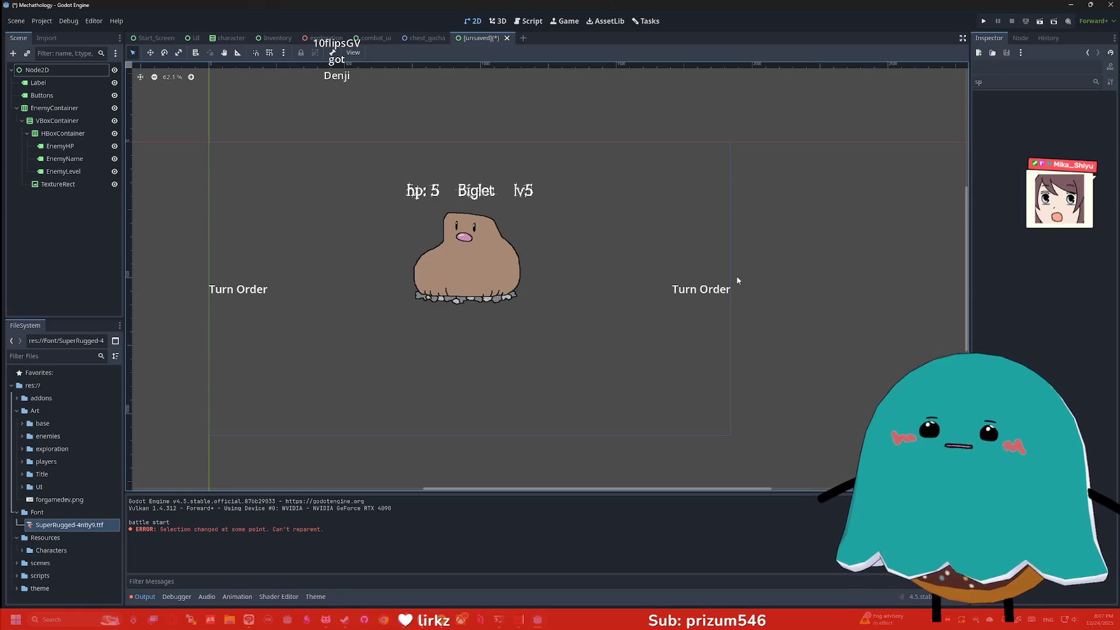
pyautogui.scroll(2, 397, 146)
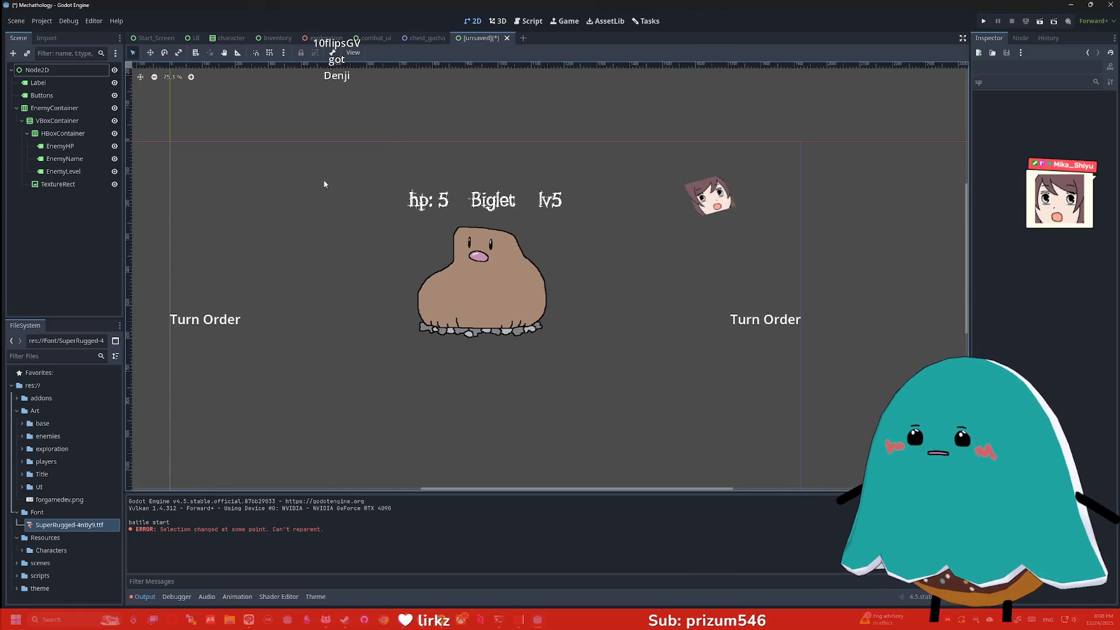
pyautogui.click(58, 158)
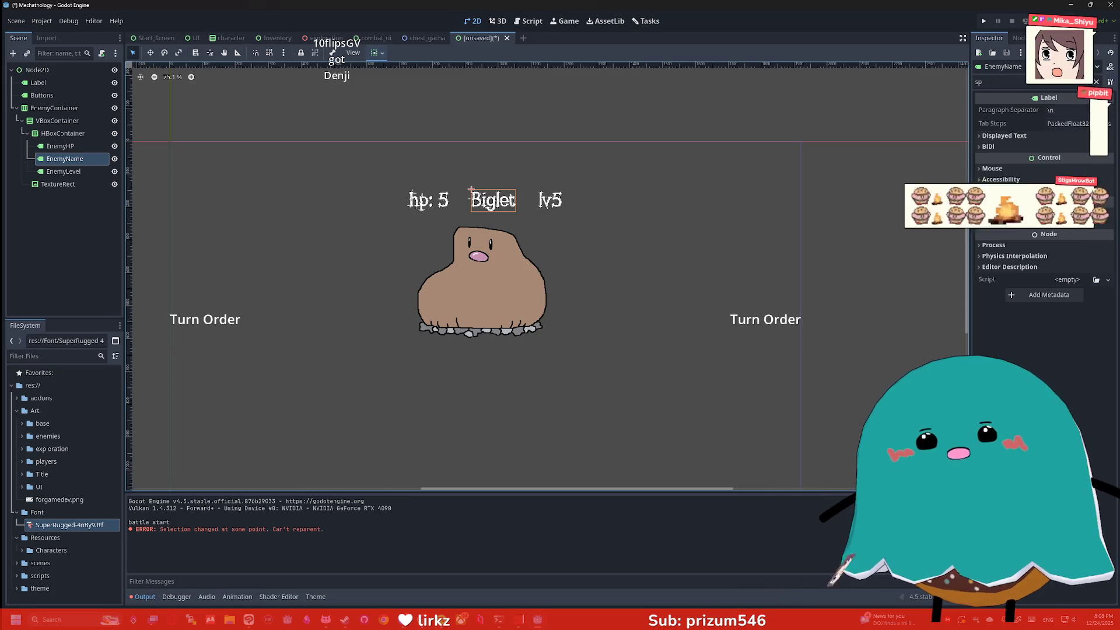
# Step: Set the Biglet name label's font colour override to red
pyautogui.click(1017, 85)
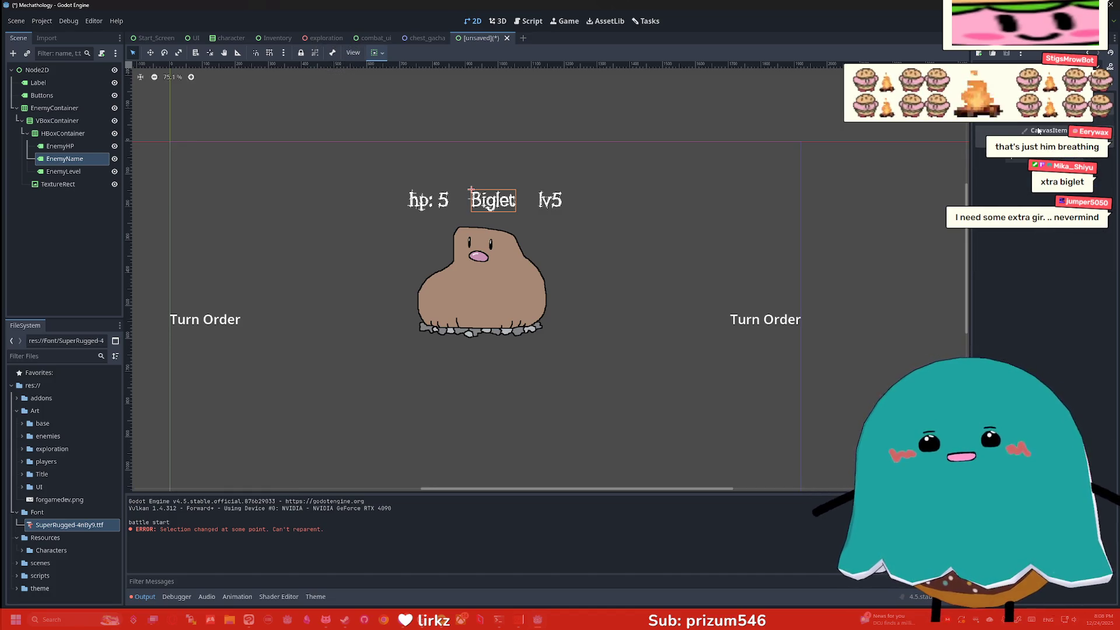
pyautogui.click(1030, 133)
pyautogui.click(1080, 154)
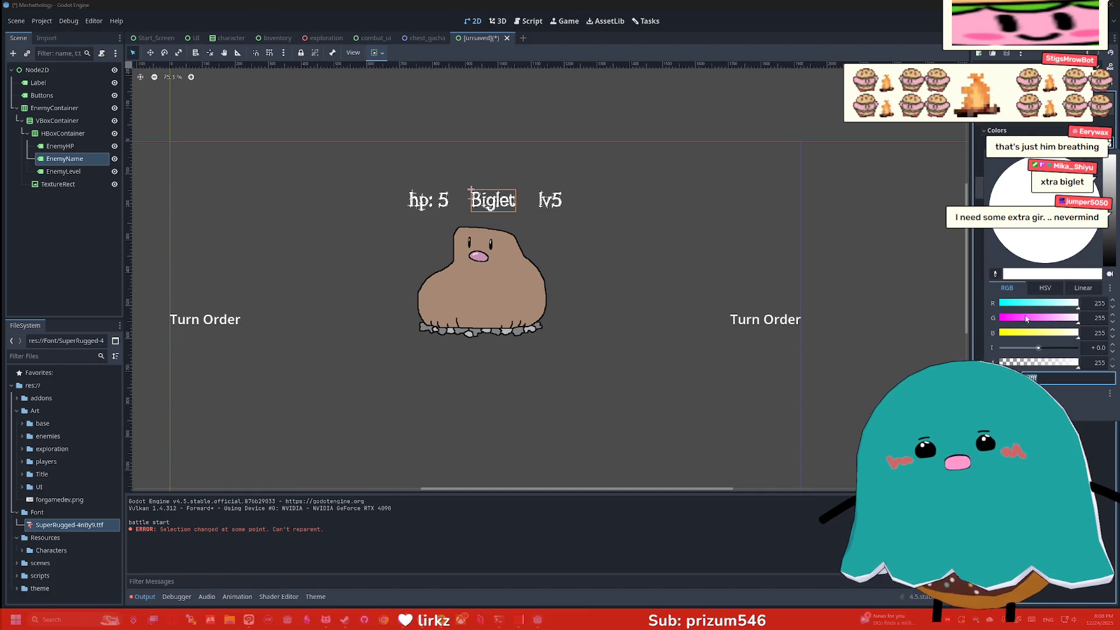
pyautogui.click(1027, 320)
pyautogui.click(1018, 333)
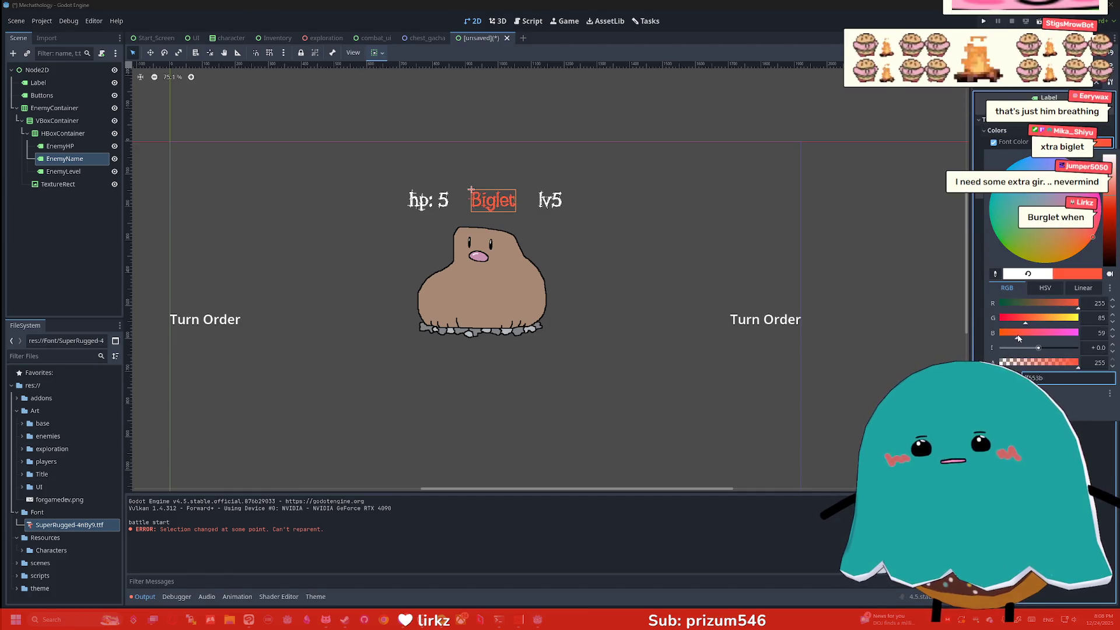
pyautogui.click(76, 159)
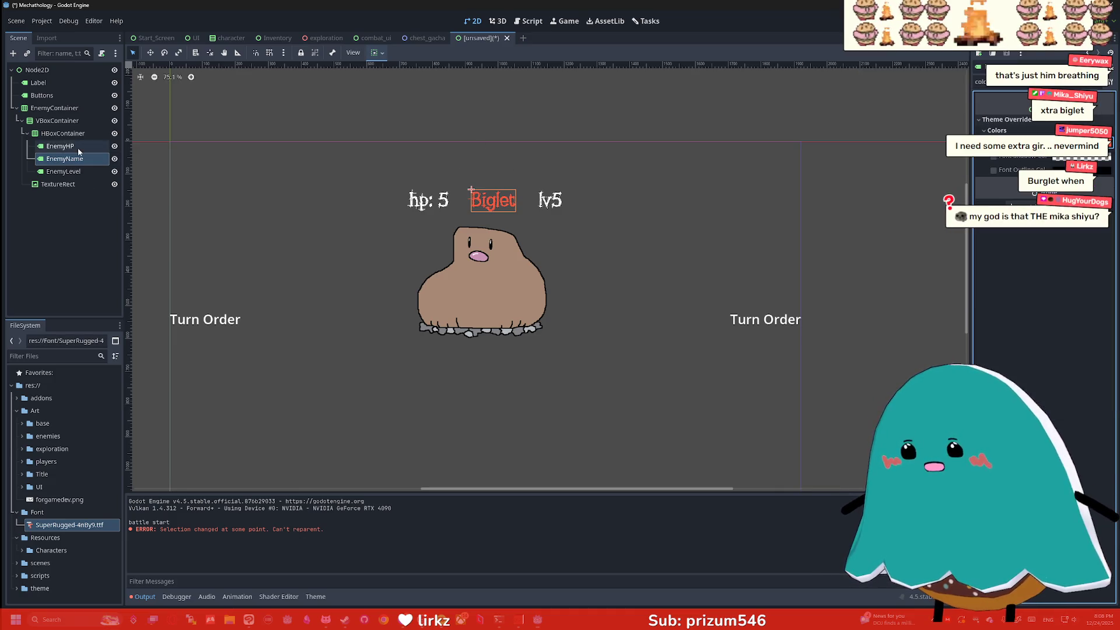
# Step: Make the hp: 5 label's font colour green
pyautogui.click(61, 146)
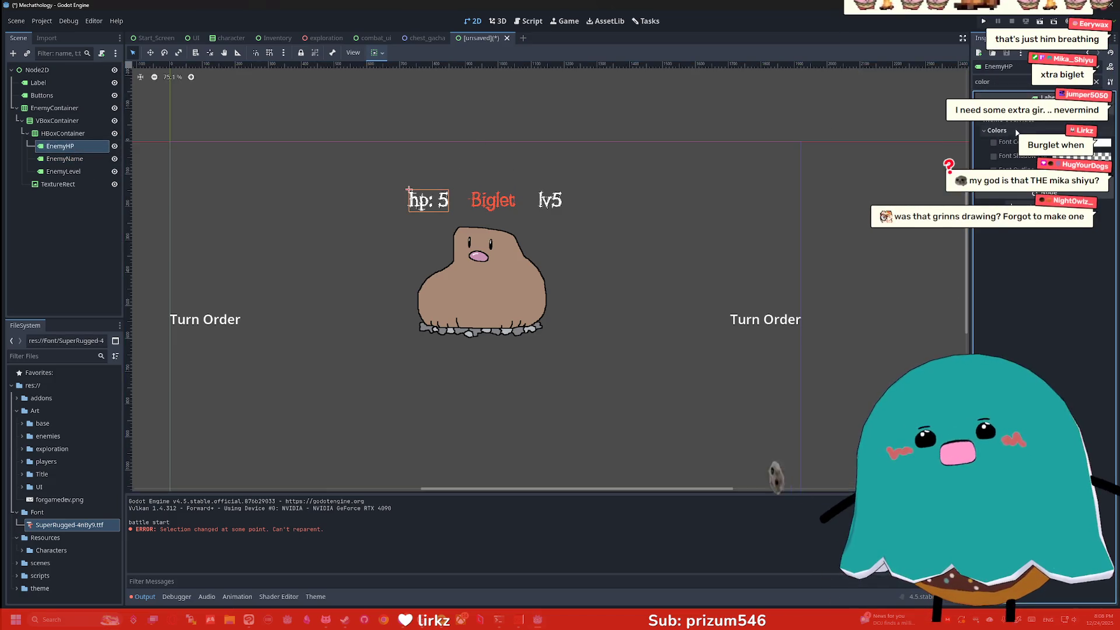
pyautogui.click(1104, 143)
pyautogui.click(1040, 332)
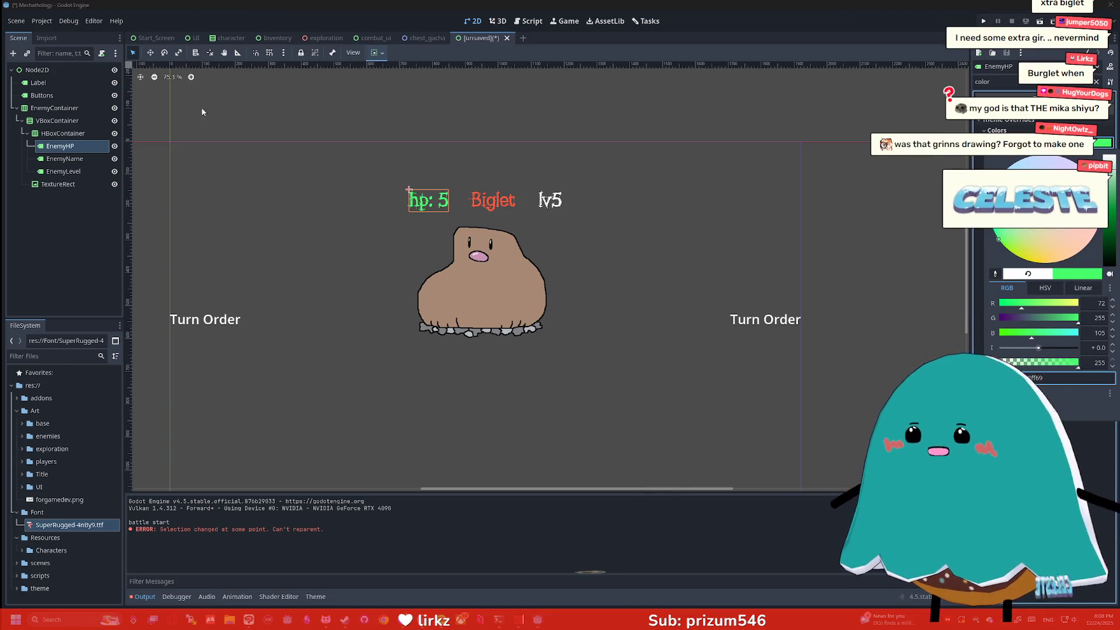
pyautogui.click(817, 245)
# Step: Try yellow, pink, blue and cyan for lv5's font colour, ending on orange-red
pyautogui.click(63, 171)
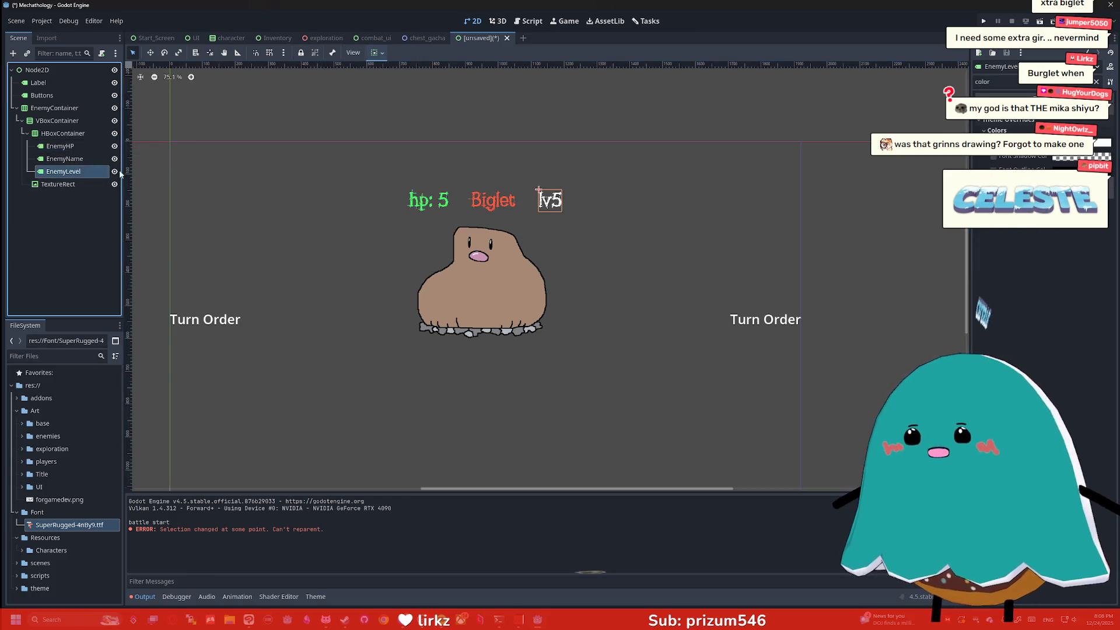
pyautogui.click(1105, 142)
pyautogui.click(1024, 337)
pyautogui.click(911, 276)
pyautogui.click(911, 276)
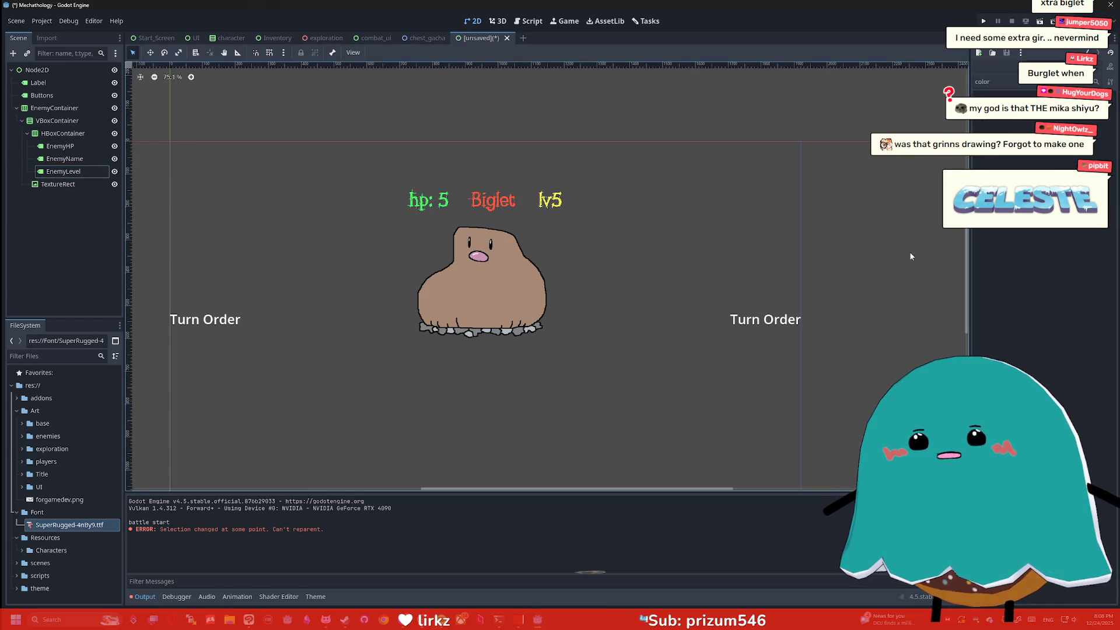
pyautogui.click(540, 190)
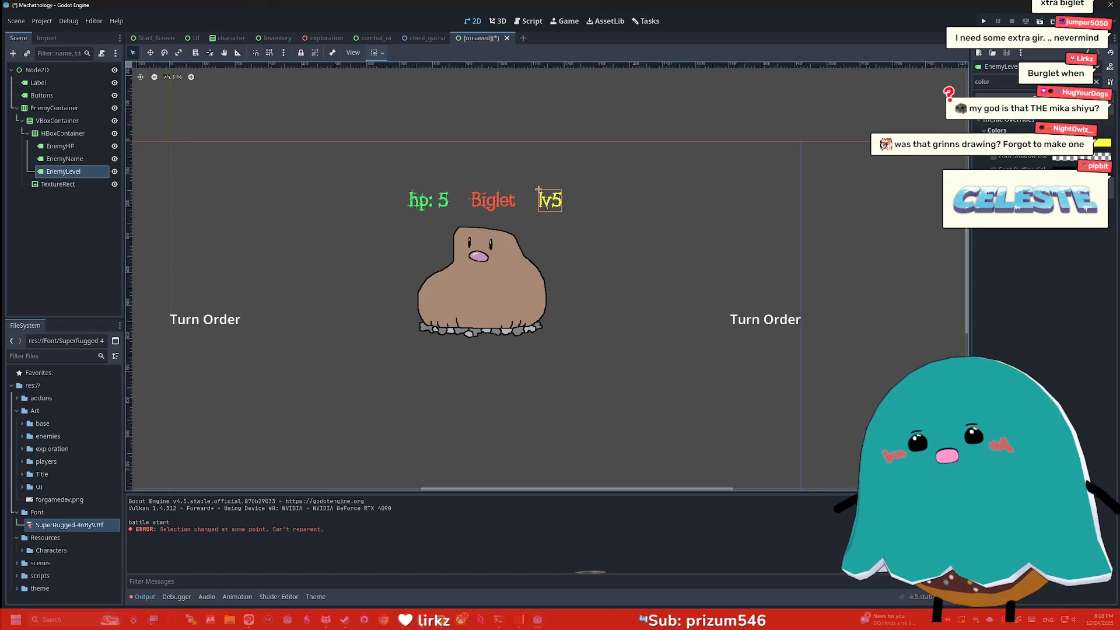
pyautogui.click(1025, 319)
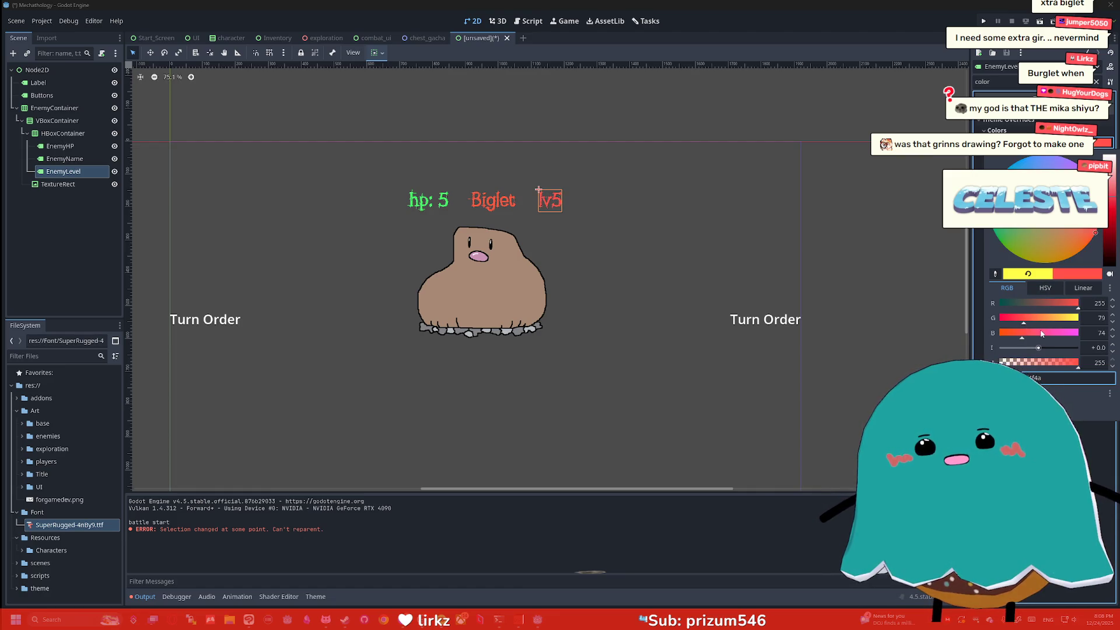
pyautogui.moveTo(1042, 333); pyautogui.dragTo(1071, 335)
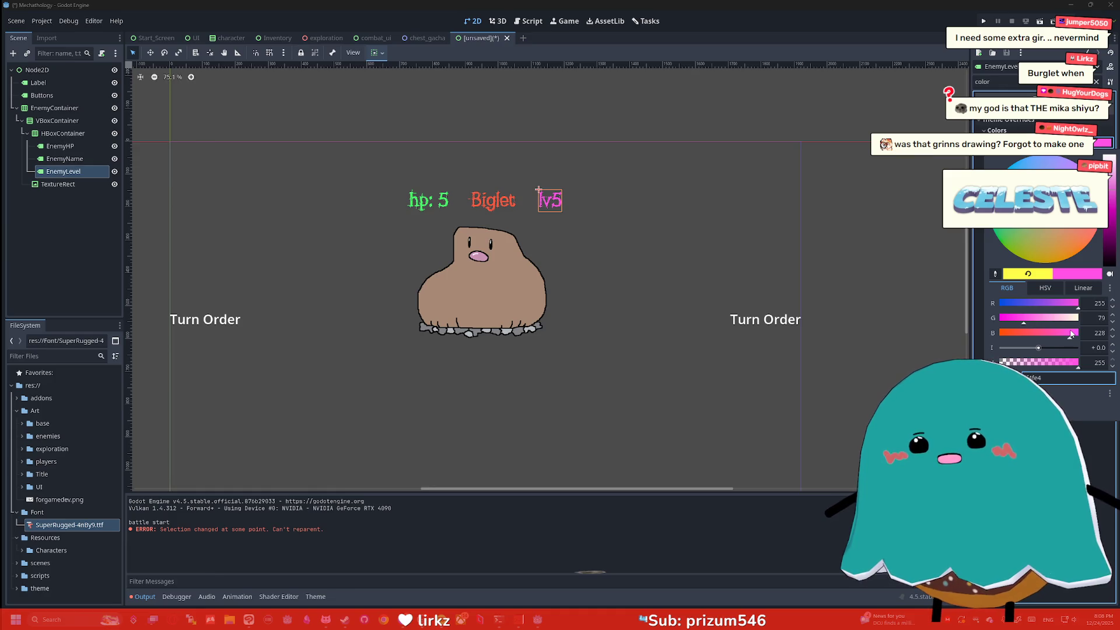
pyautogui.click(1023, 305)
pyautogui.moveTo(1023, 309); pyautogui.dragTo(1021, 311)
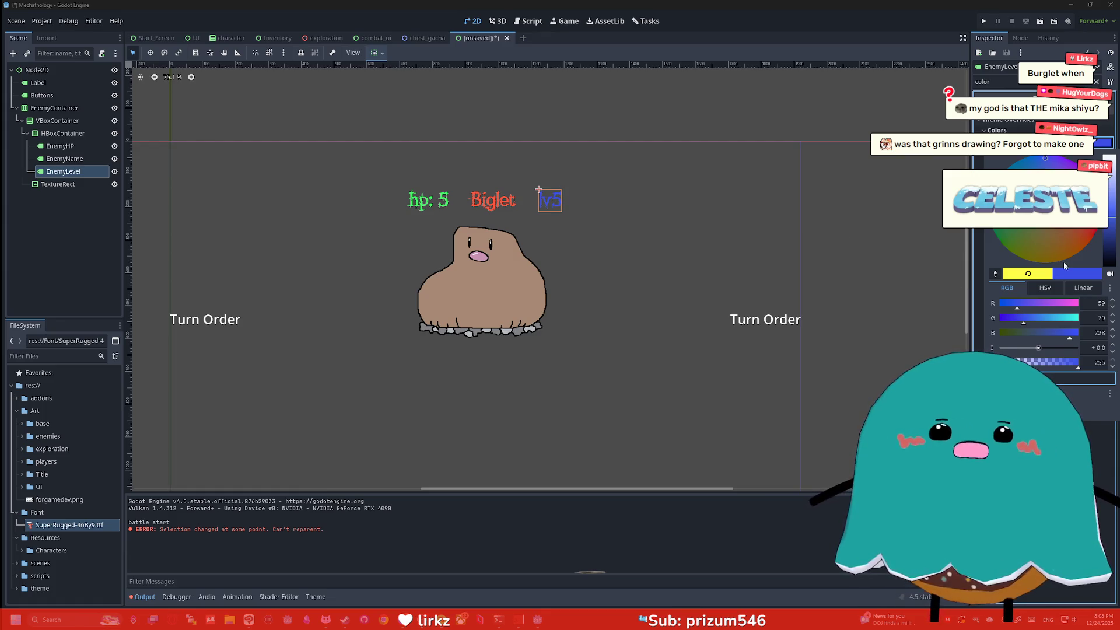
pyautogui.moveTo(1053, 315)
pyautogui.mouseDown()
pyautogui.moveTo(1097, 320)
pyautogui.moveTo(1107, 304)
pyautogui.mouseUp()
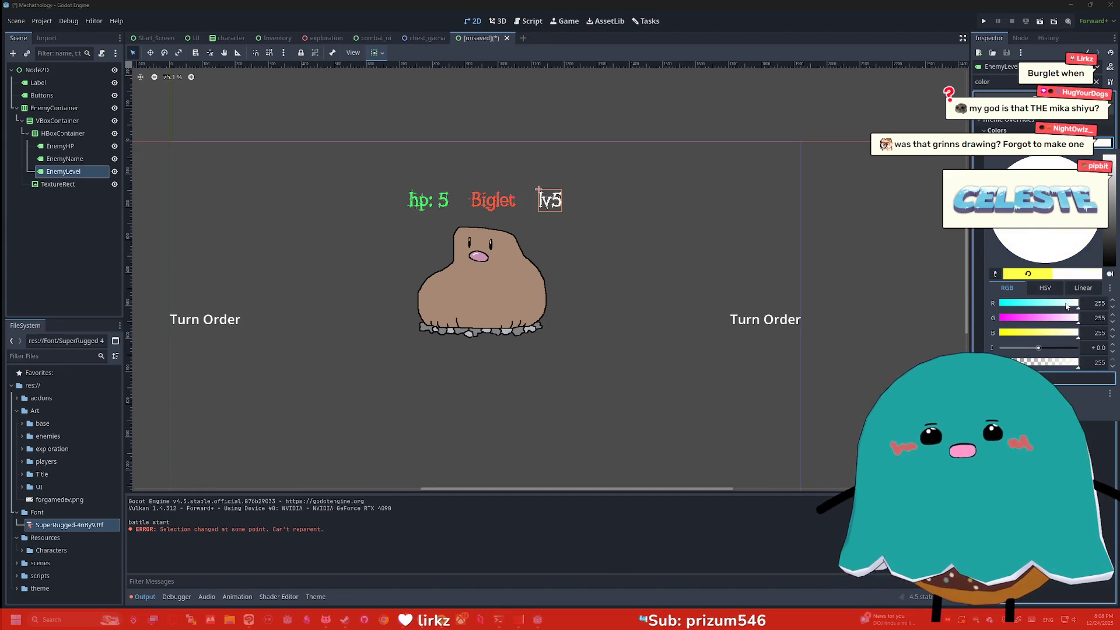
pyautogui.moveTo(1046, 320); pyautogui.dragTo(970, 333)
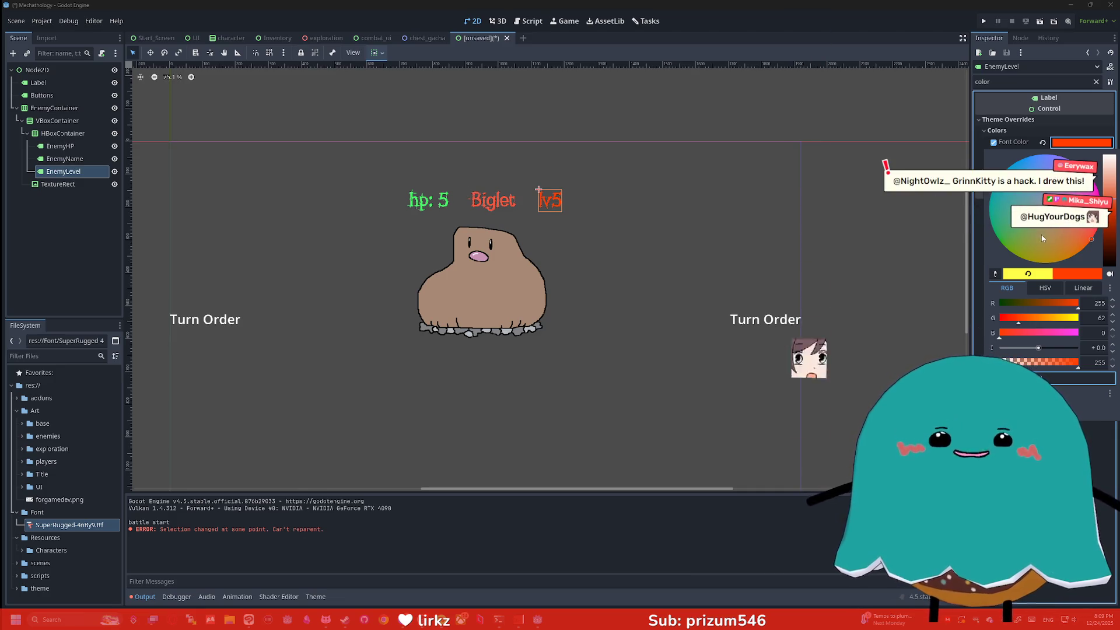
# Step: Change the lv5 font colour to pure white (255, 255, 255) and close the picker
pyautogui.moveTo(1039, 318); pyautogui.dragTo(1084, 319)
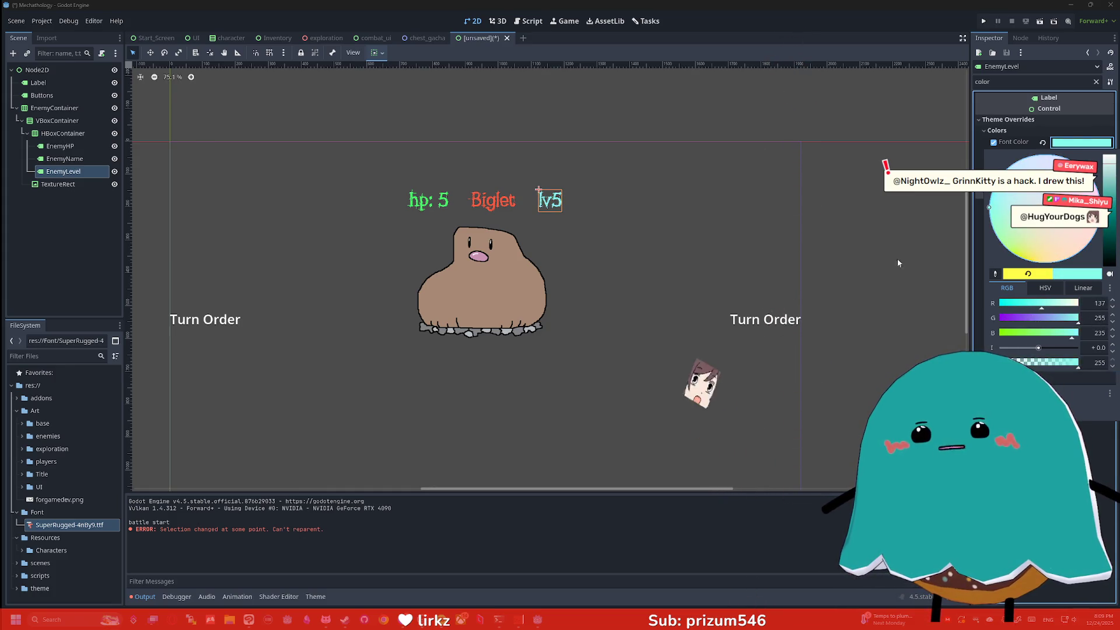
pyautogui.click(1079, 333)
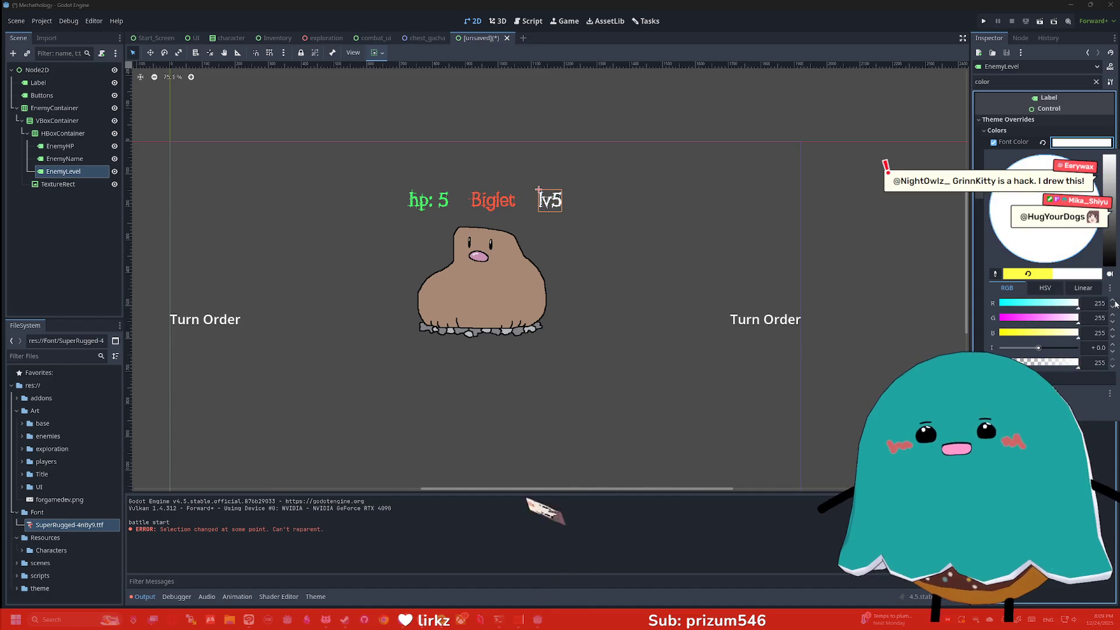
pyautogui.click(674, 237)
pyautogui.scroll(-1, 636, 196)
pyautogui.scroll(2, 605, 206)
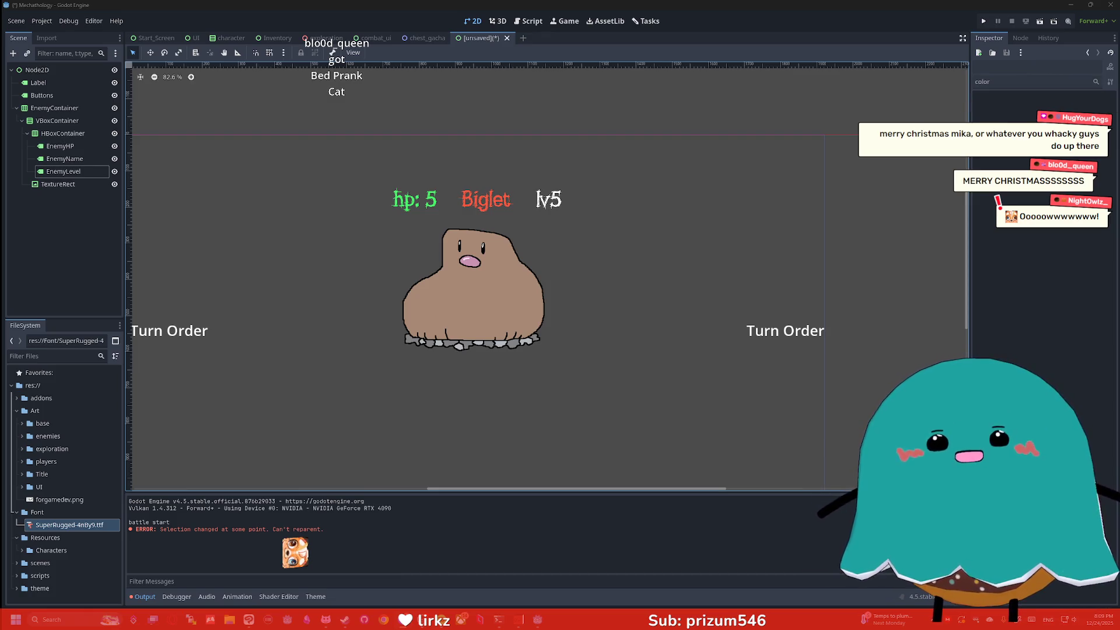
pyautogui.click(757, 225)
# Step: Step through Node2D, EnemyContainer, TextureRect and VBoxContainer, then open the Buttons node's context menu
pyautogui.scroll(-1, 727, 224)
pyautogui.click(585, 359)
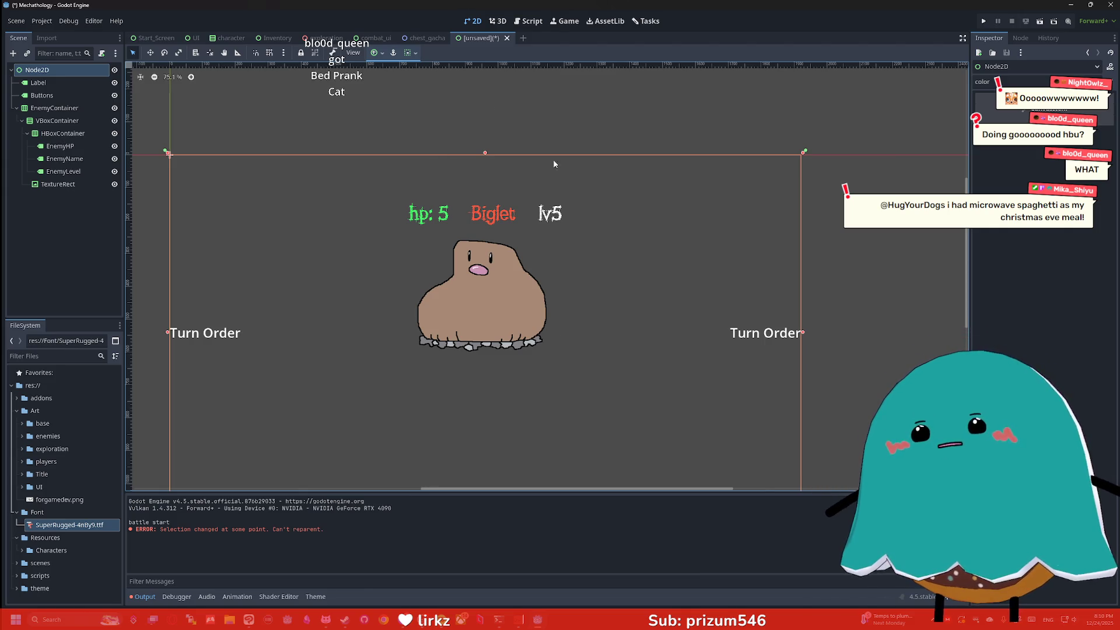
pyautogui.scroll(-4, 607, 189)
pyautogui.scroll(3, 595, 239)
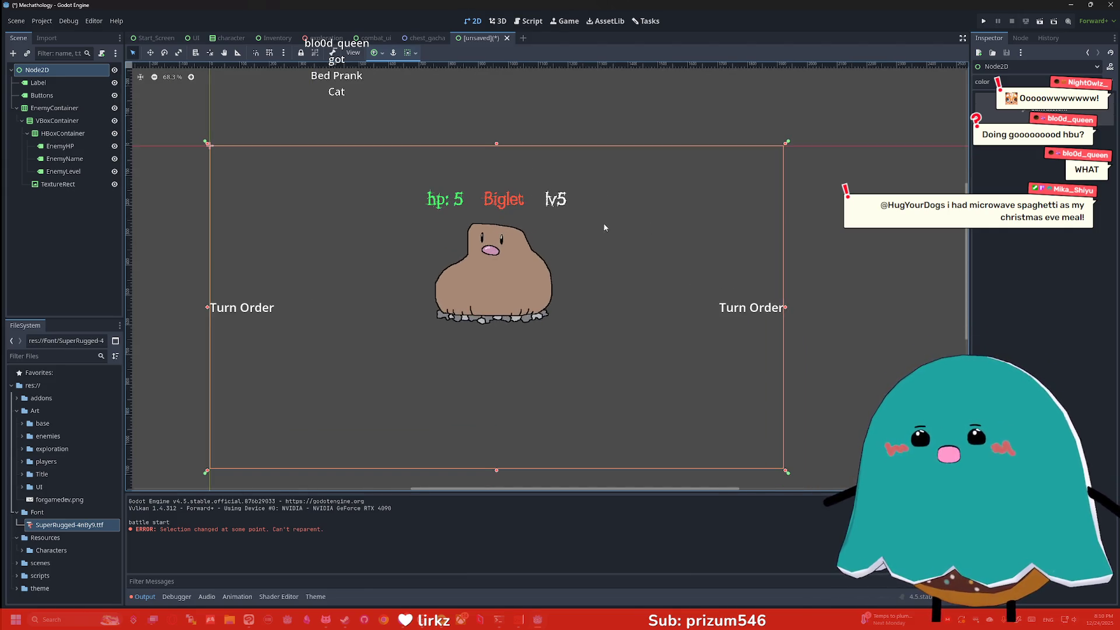
pyautogui.click(739, 307)
pyautogui.click(82, 184)
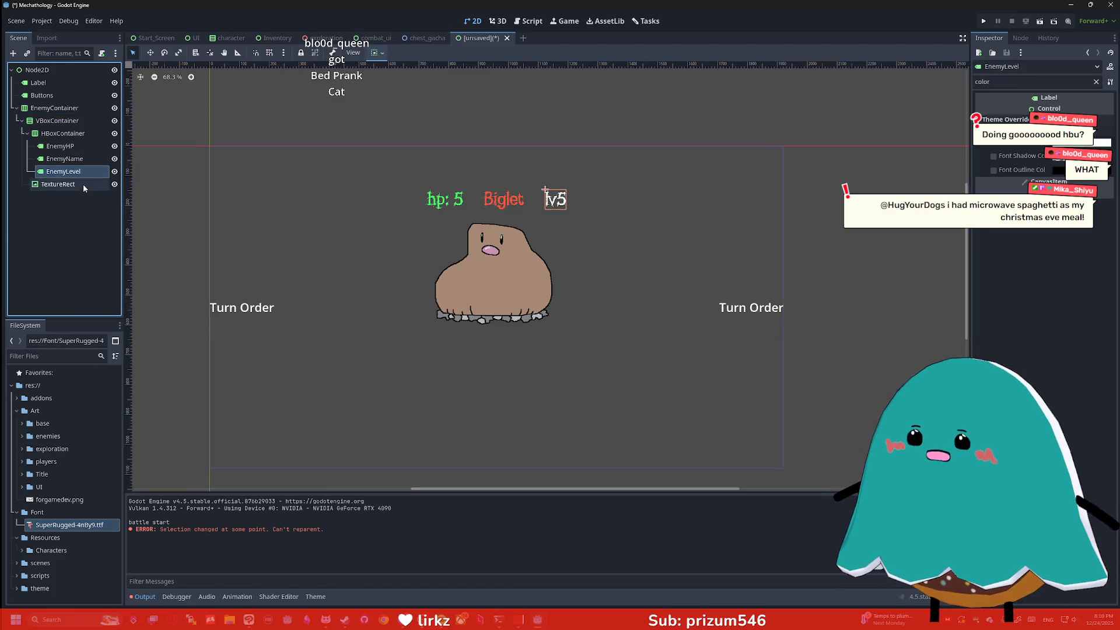
pyautogui.click(58, 121)
pyautogui.click(58, 108)
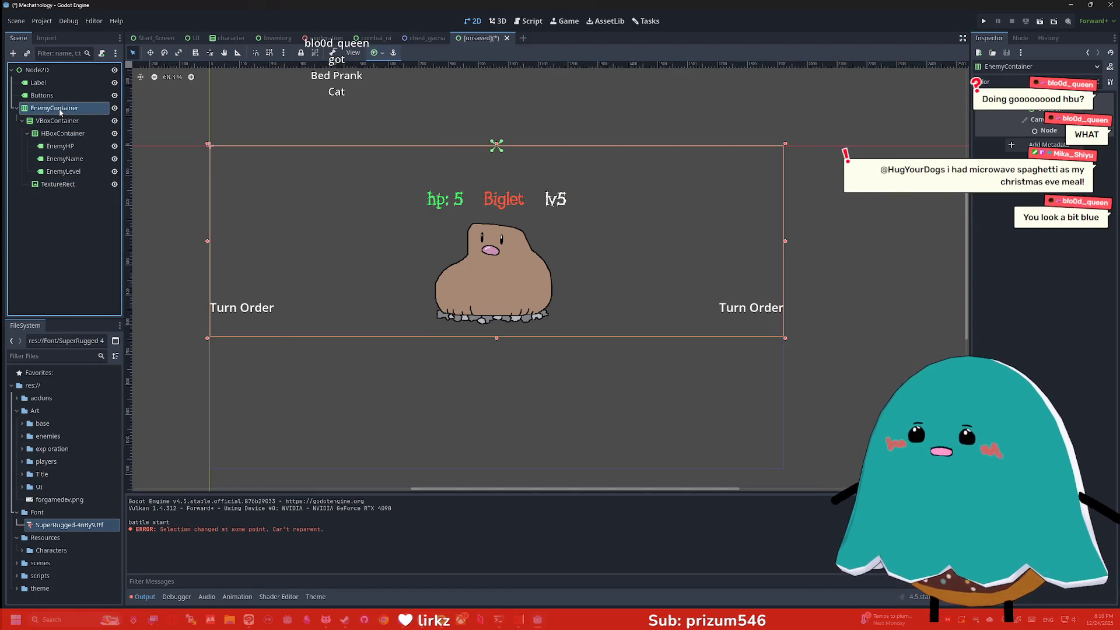
pyautogui.click(55, 98)
pyautogui.rightClick(56, 101)
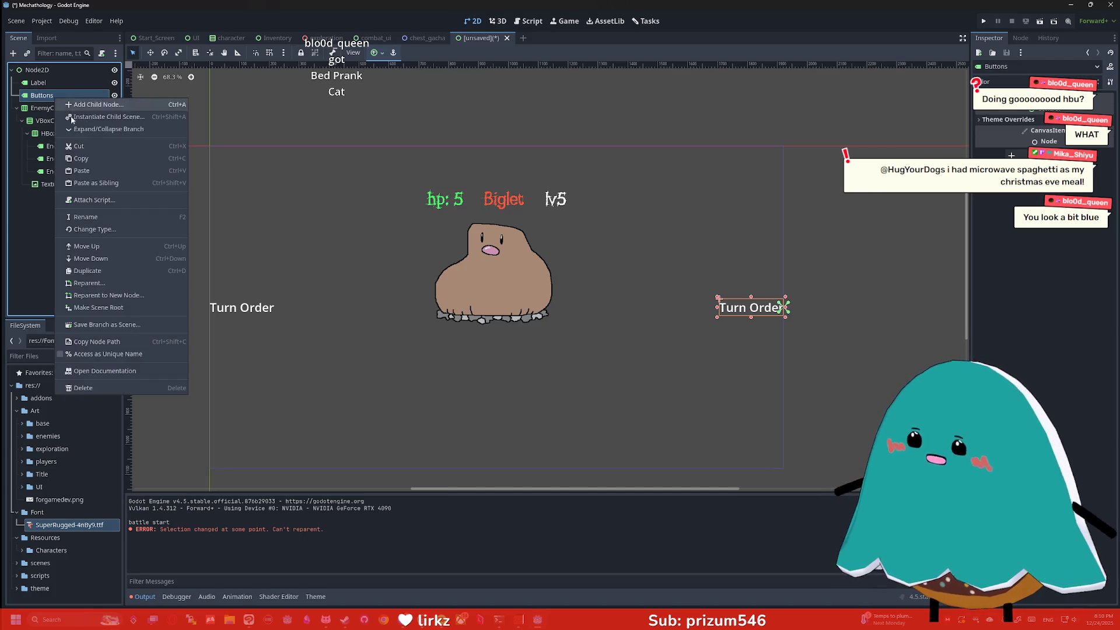
# Step: Change the Buttons node's type to VBoxContainer
pyautogui.click(117, 231)
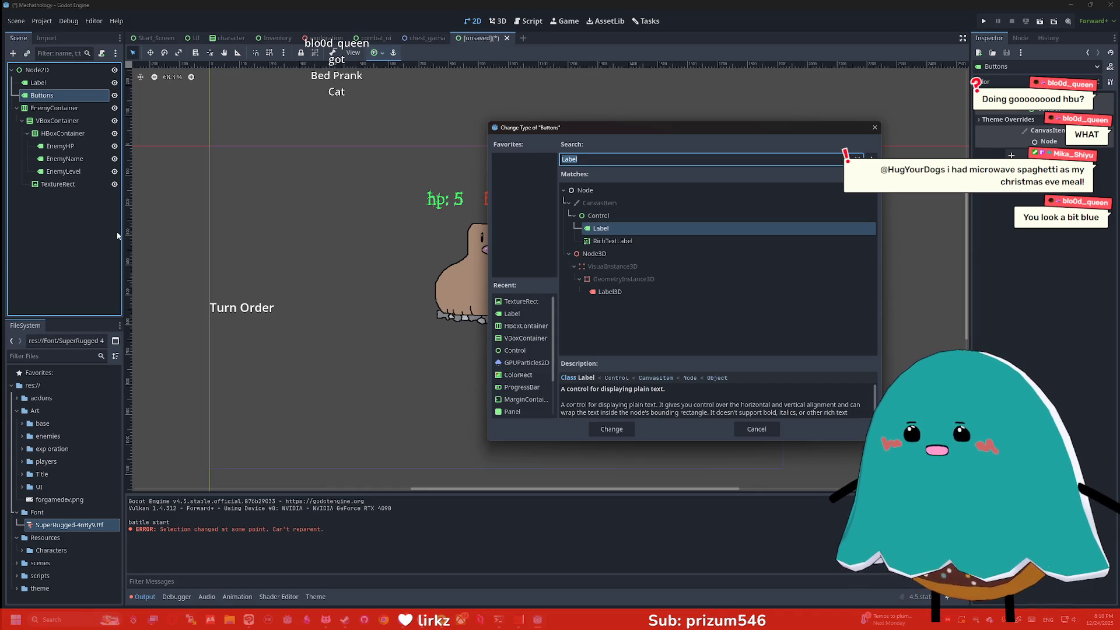
pyautogui.write('vbox')
pyautogui.press('Return')
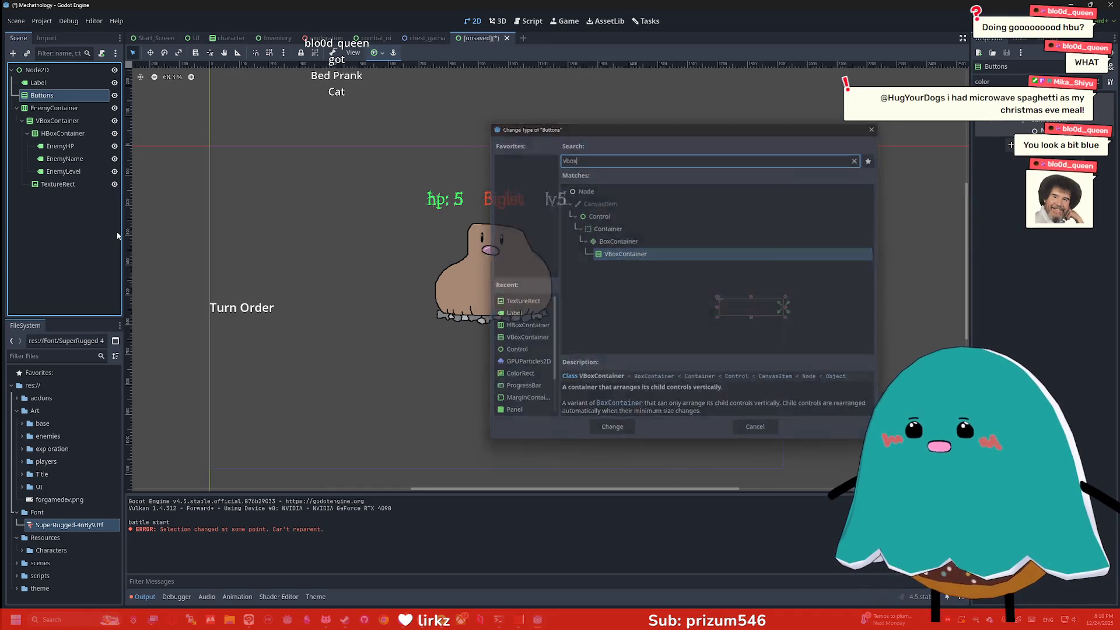
# Step: Add a Button under Buttons and duplicate it into Button2–Button4, checking the reference drawing
pyautogui.hotkey('ctrl', 'a')
pyautogui.write('but')
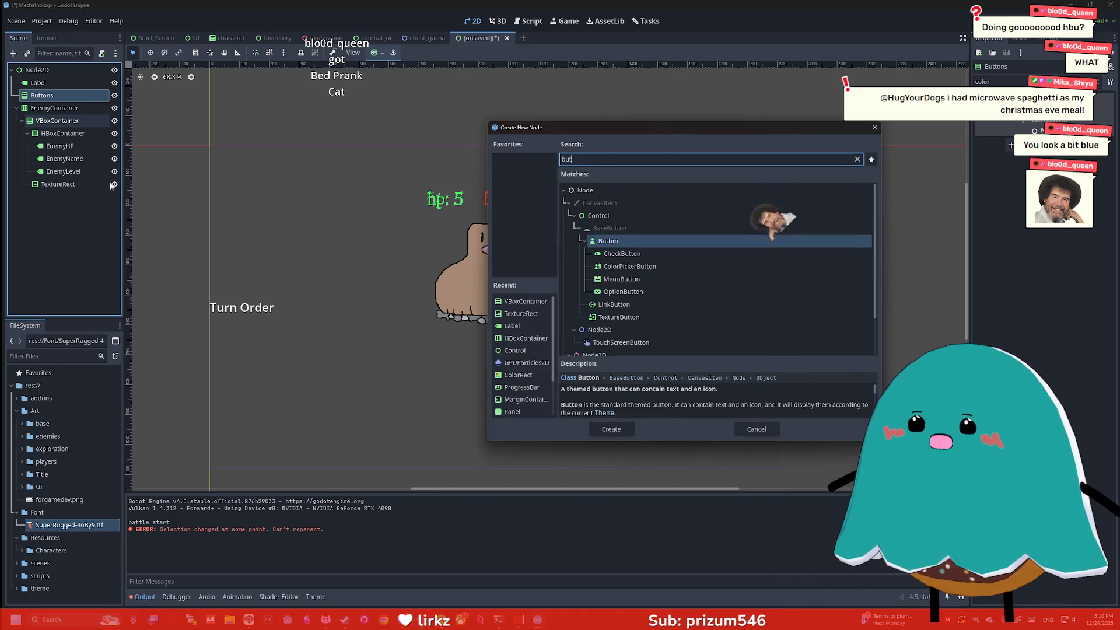
pyautogui.press('Return')
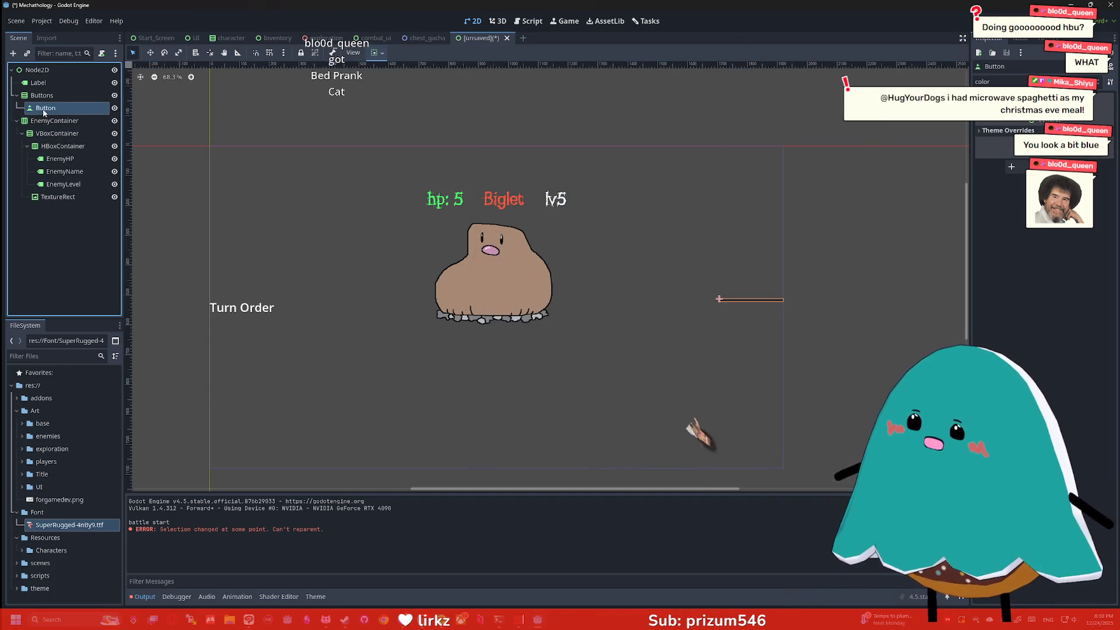
pyautogui.hotkey('ctrl', 'd')
pyautogui.hotkey('ctrl', 'v')
pyautogui.hotkey('ctrl', 'v')
pyautogui.click(46, 108)
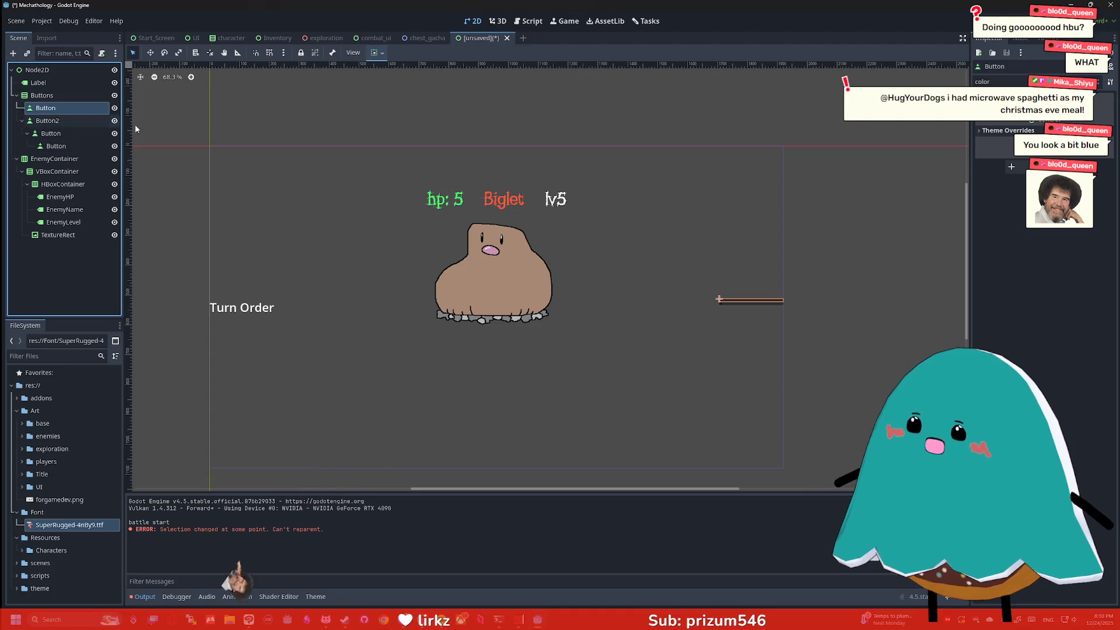
pyautogui.moveTo(50, 134)
pyautogui.mouseDown()
pyautogui.moveTo(42, 96)
pyautogui.moveTo(58, 103)
pyautogui.mouseUp()
pyautogui.doubleClick(62, 111)
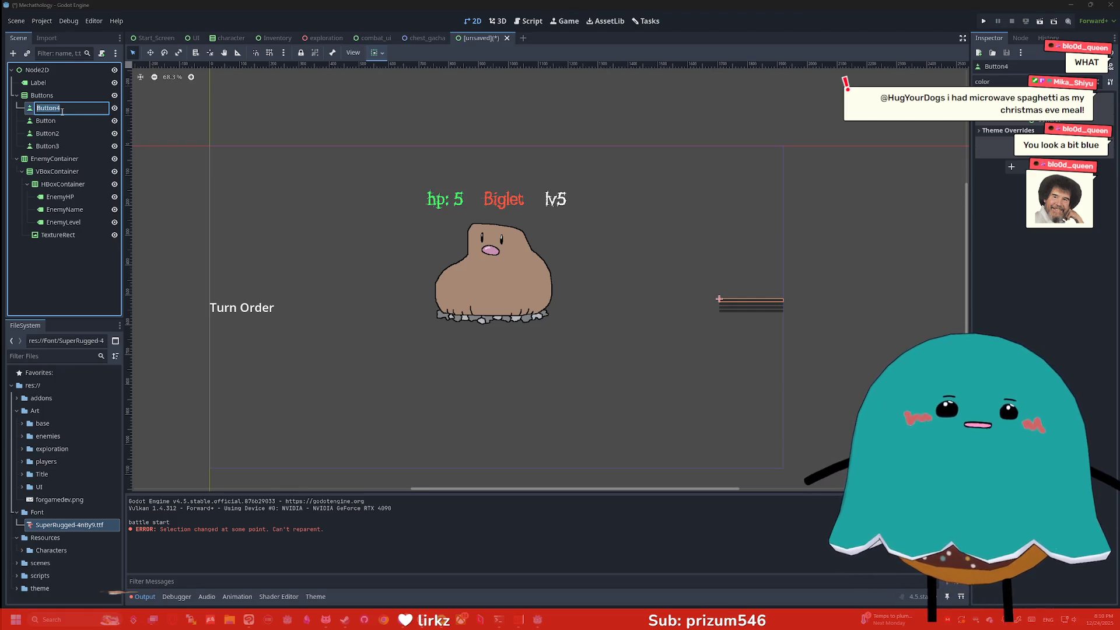
pyautogui.press('Return')
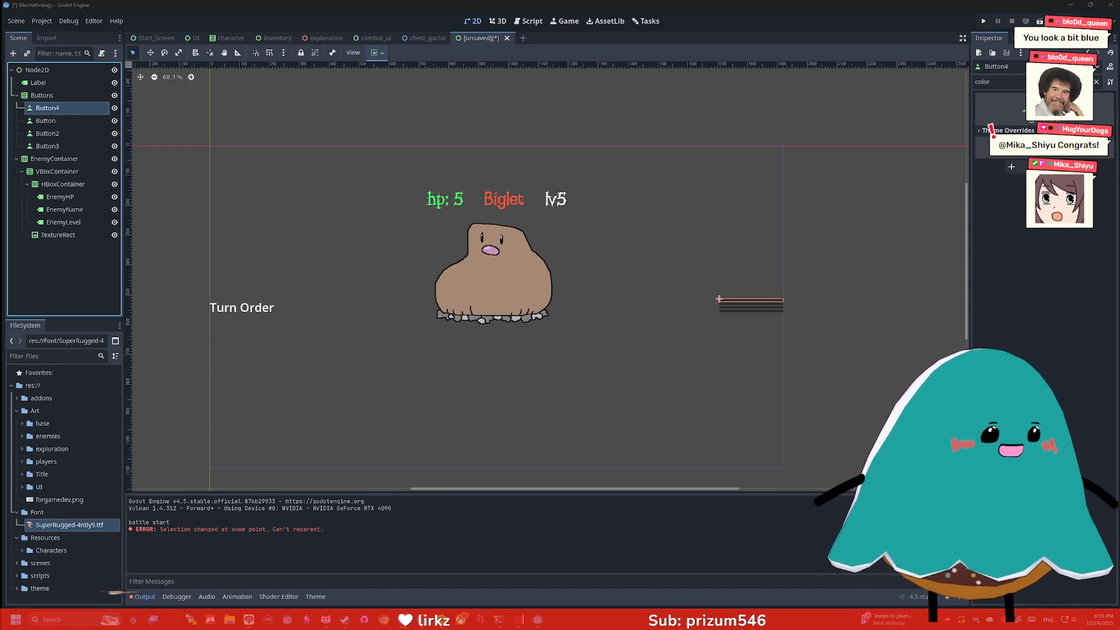
pyautogui.hotkey('alt', 'Tab')
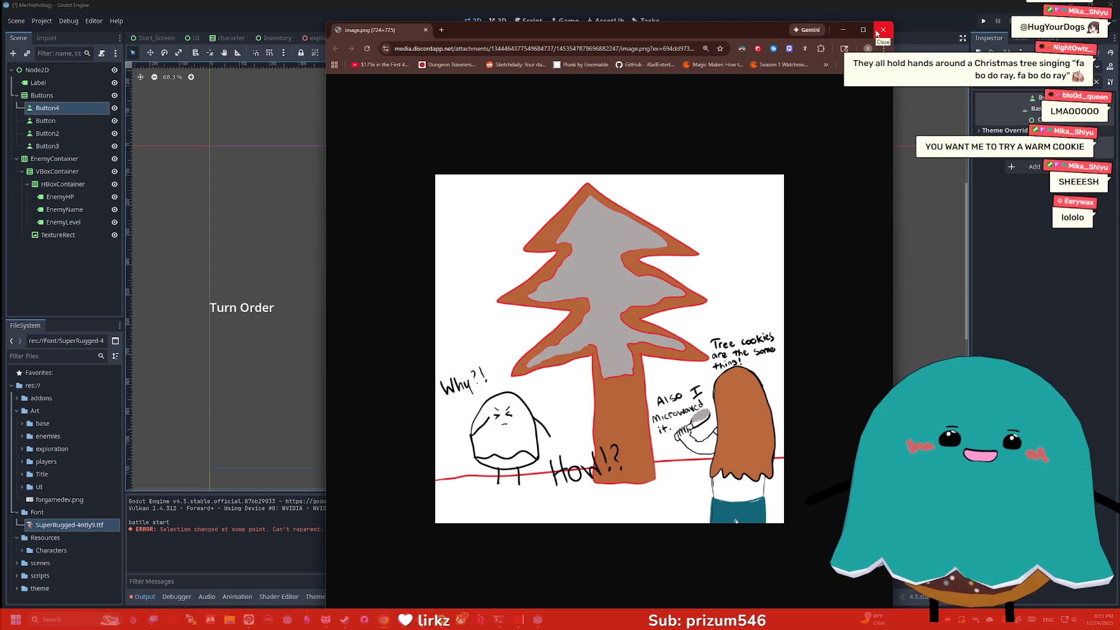
pyautogui.click(877, 34)
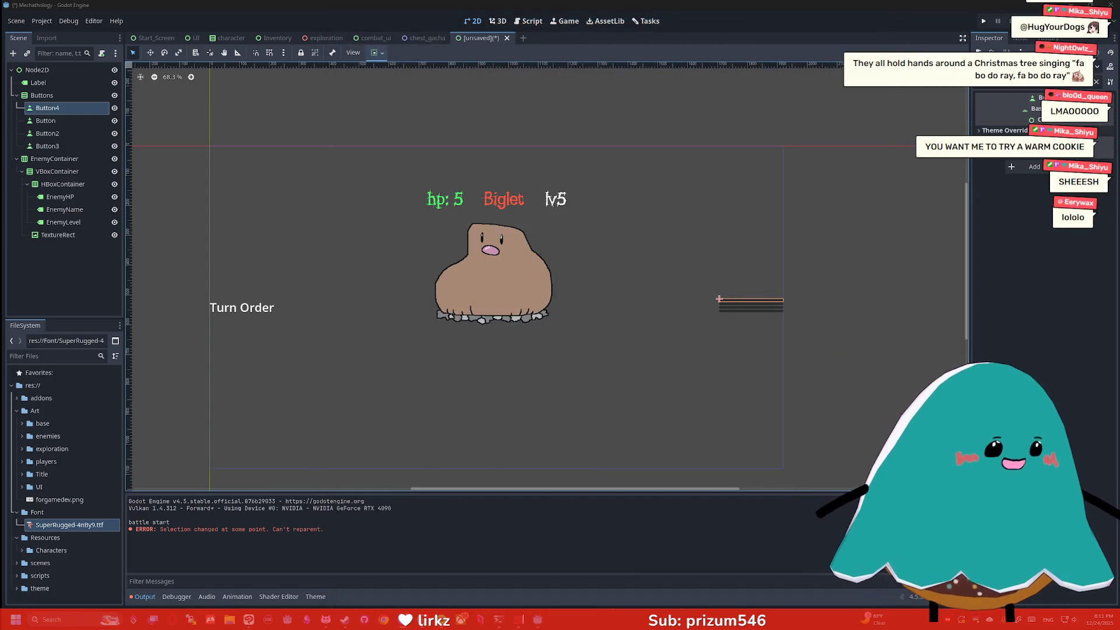